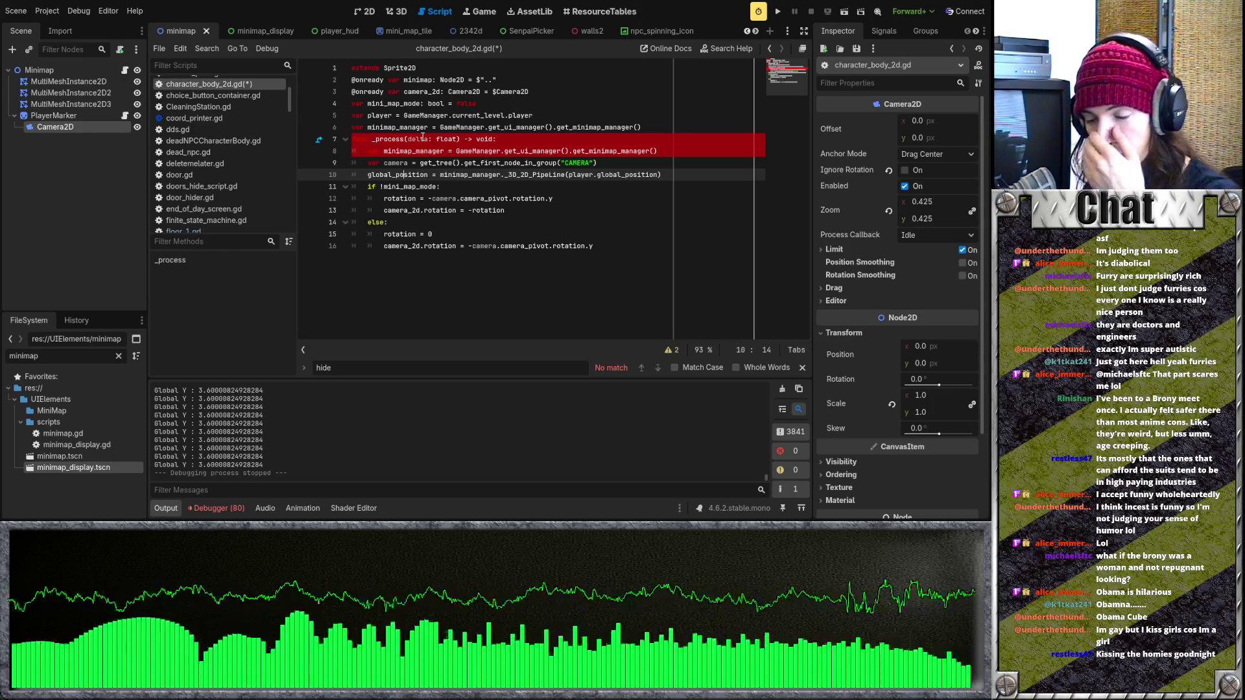
# Step: Examine the minimap_manager._3D_2D_PipeLine(player) call on line 10 of character_body_2d.gd
pyautogui.click(473, 175)
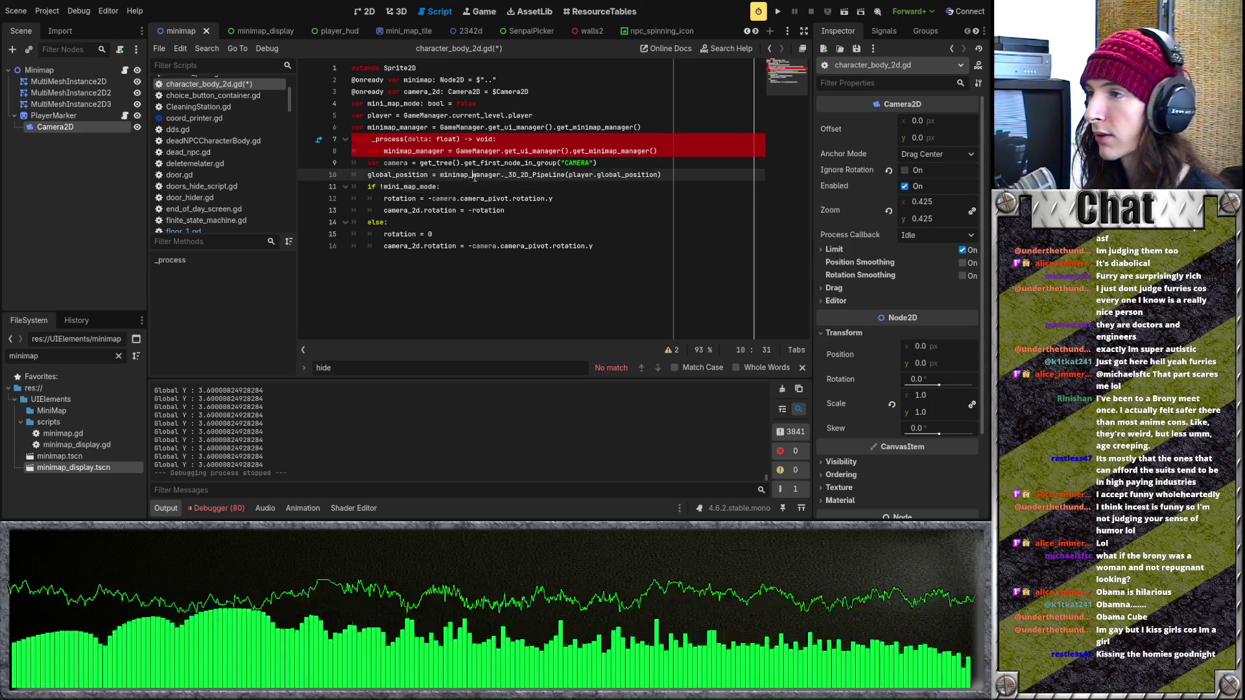
pyautogui.moveTo(500, 175)
pyautogui.mouseDown()
pyautogui.moveTo(441, 174)
pyautogui.moveTo(567, 177)
pyautogui.mouseUp()
pyautogui.click(567, 176)
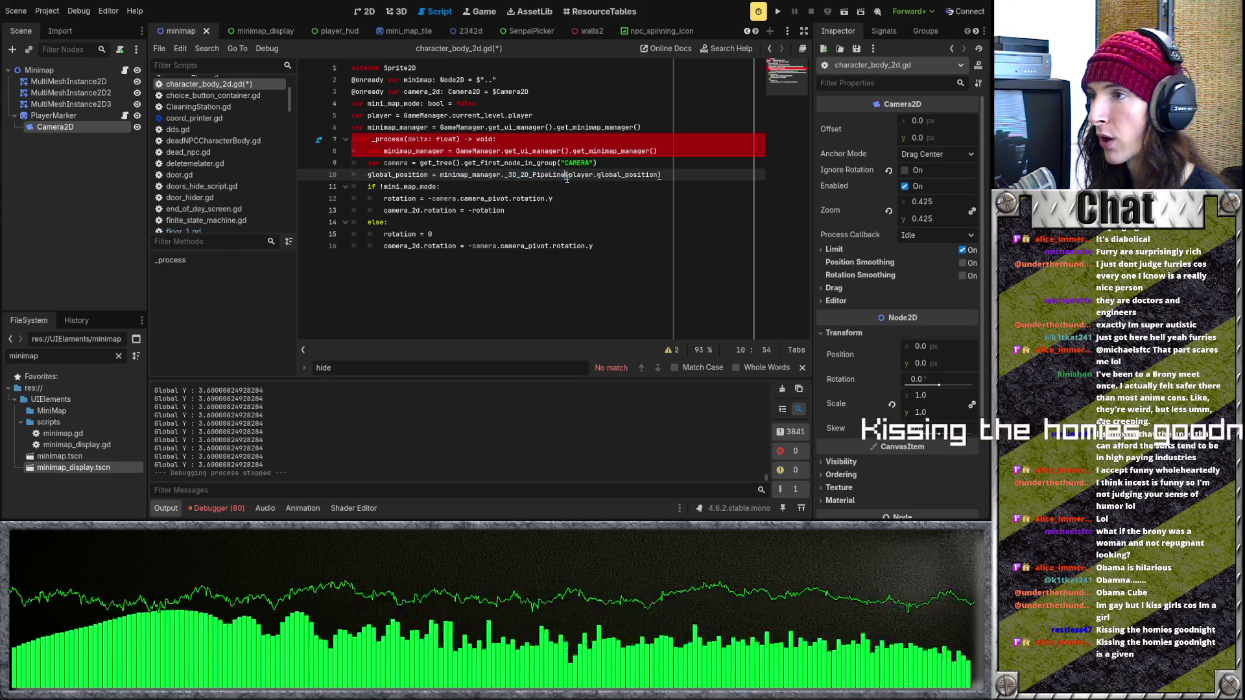
pyautogui.click(522, 175)
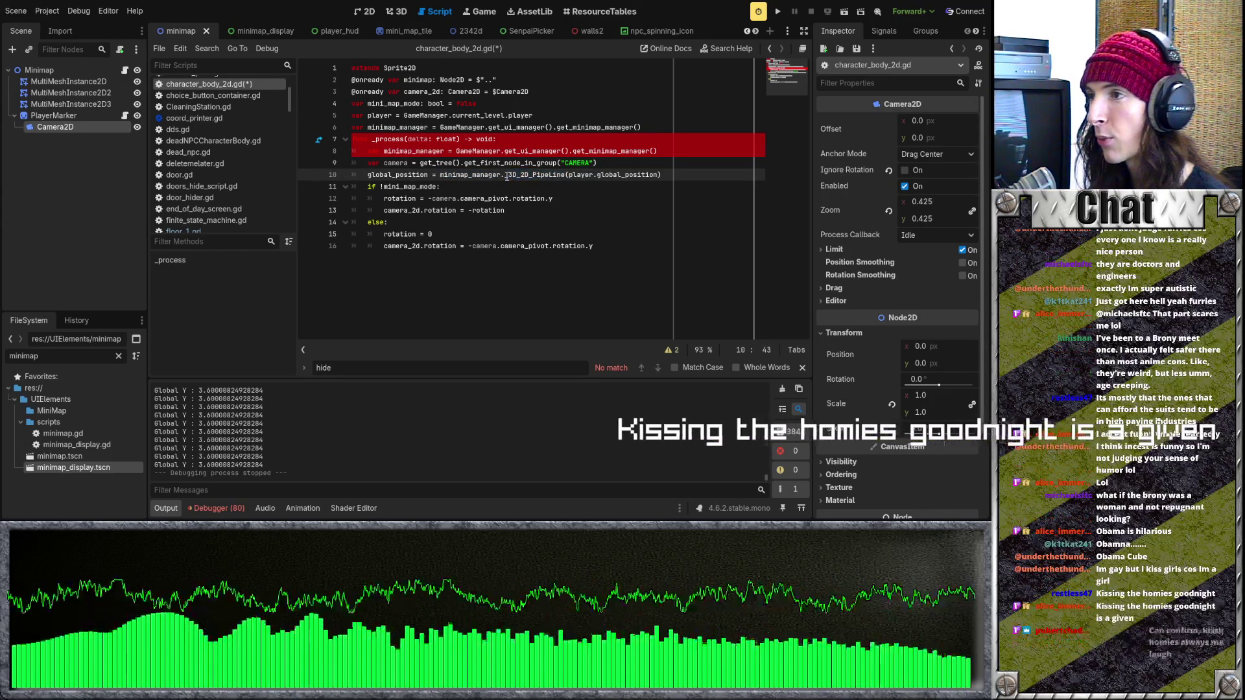
pyautogui.click(555, 183)
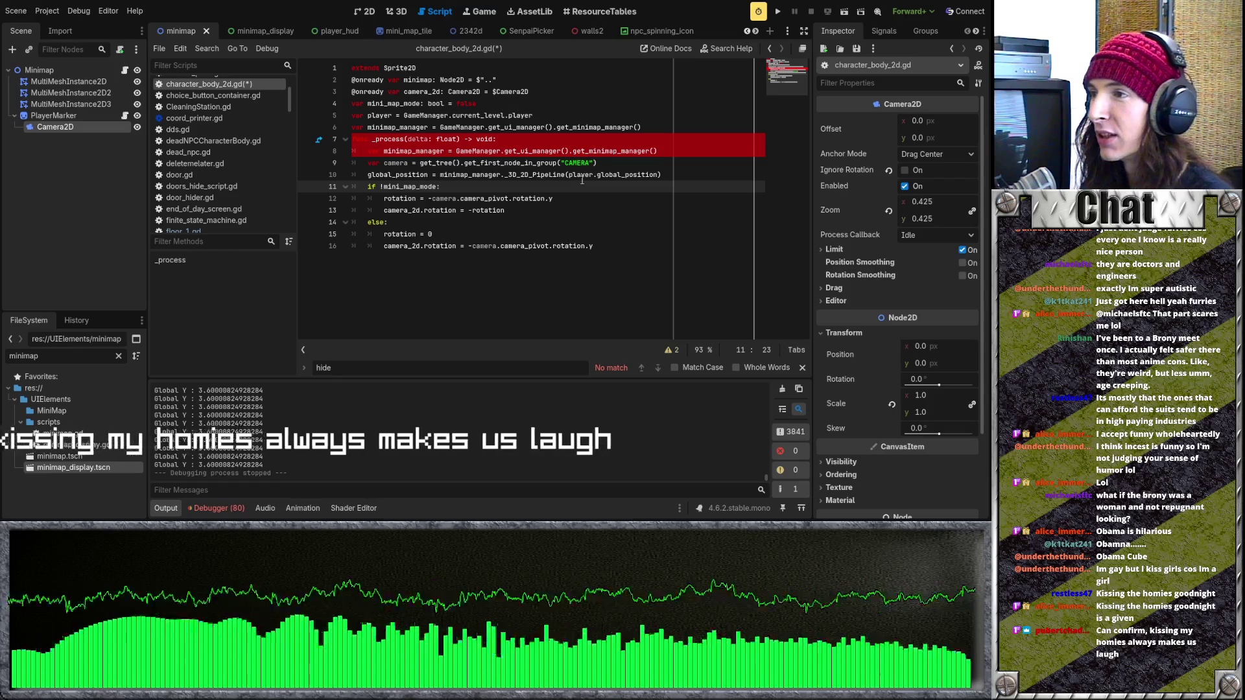
pyautogui.click(504, 174)
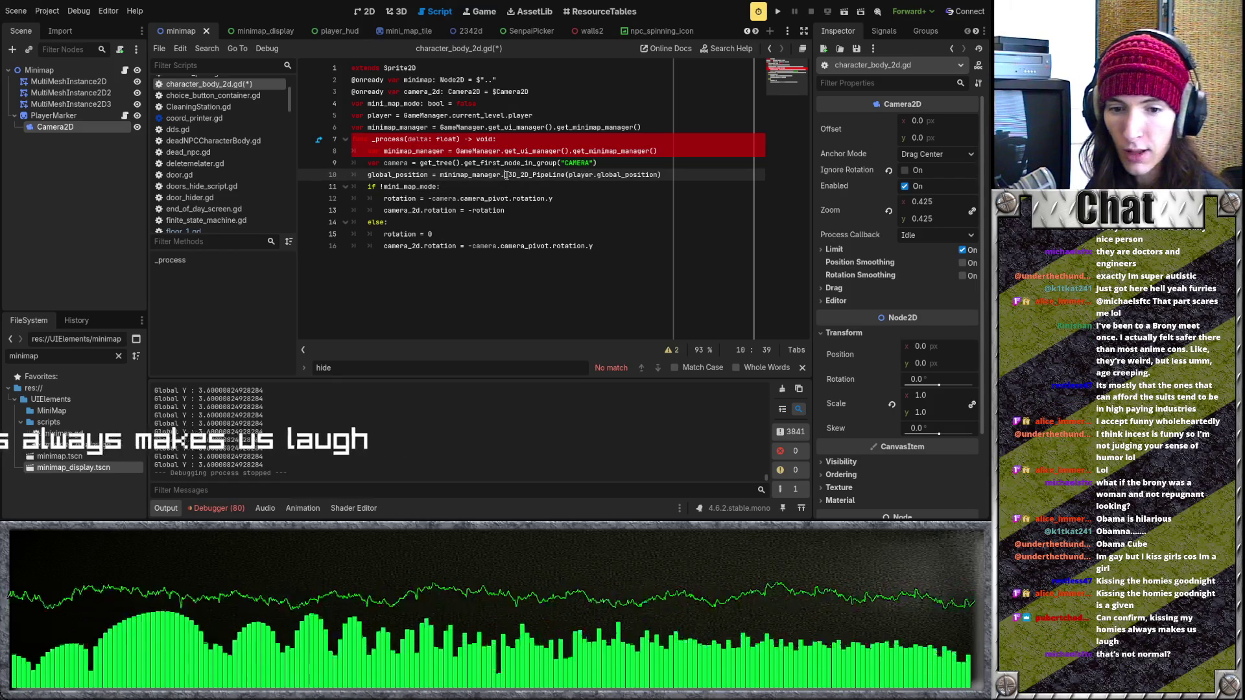
pyautogui.moveTo(505, 174)
pyautogui.mouseDown()
pyautogui.moveTo(580, 175)
pyautogui.moveTo(505, 174)
pyautogui.mouseUp()
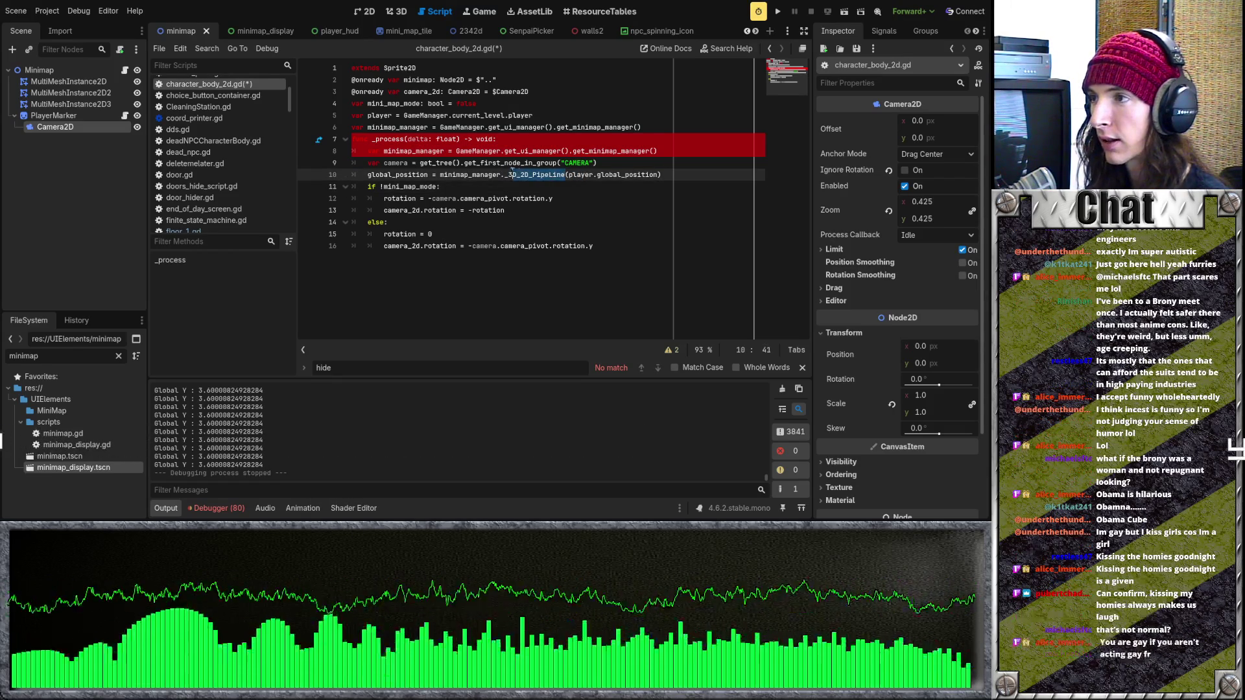
pyautogui.click(541, 175)
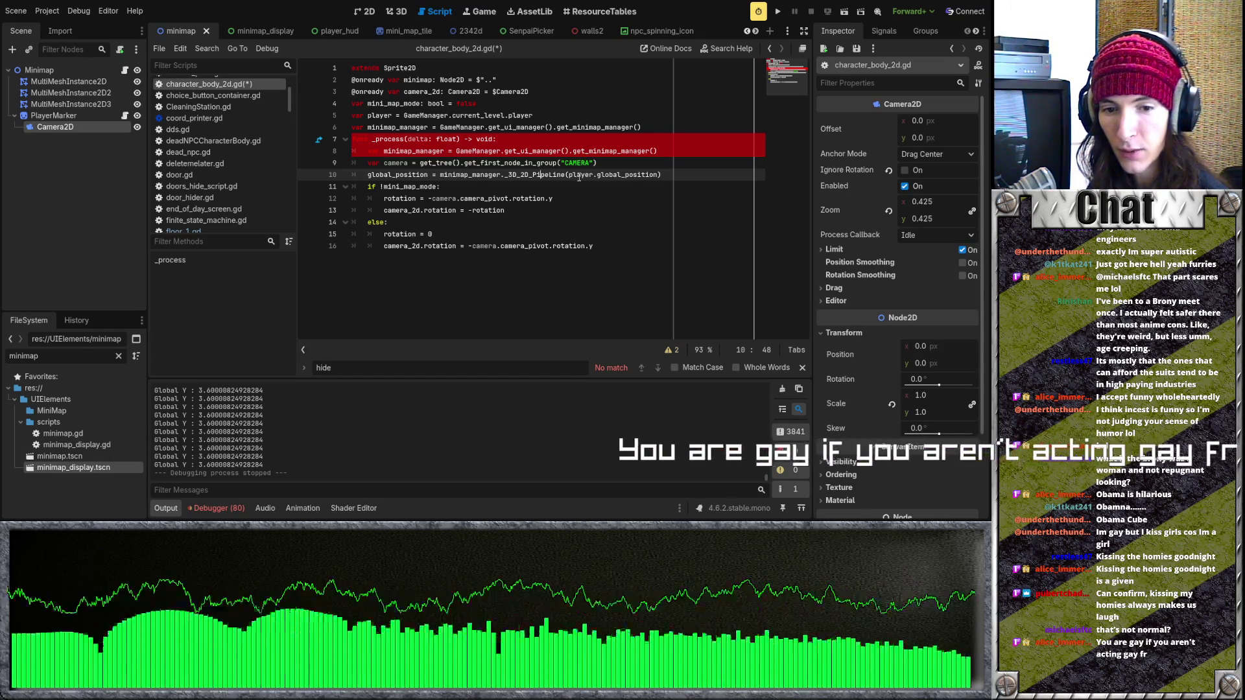
pyautogui.moveTo(501, 175)
pyautogui.mouseDown()
pyautogui.moveTo(552, 175)
pyautogui.moveTo(517, 175)
pyautogui.mouseUp()
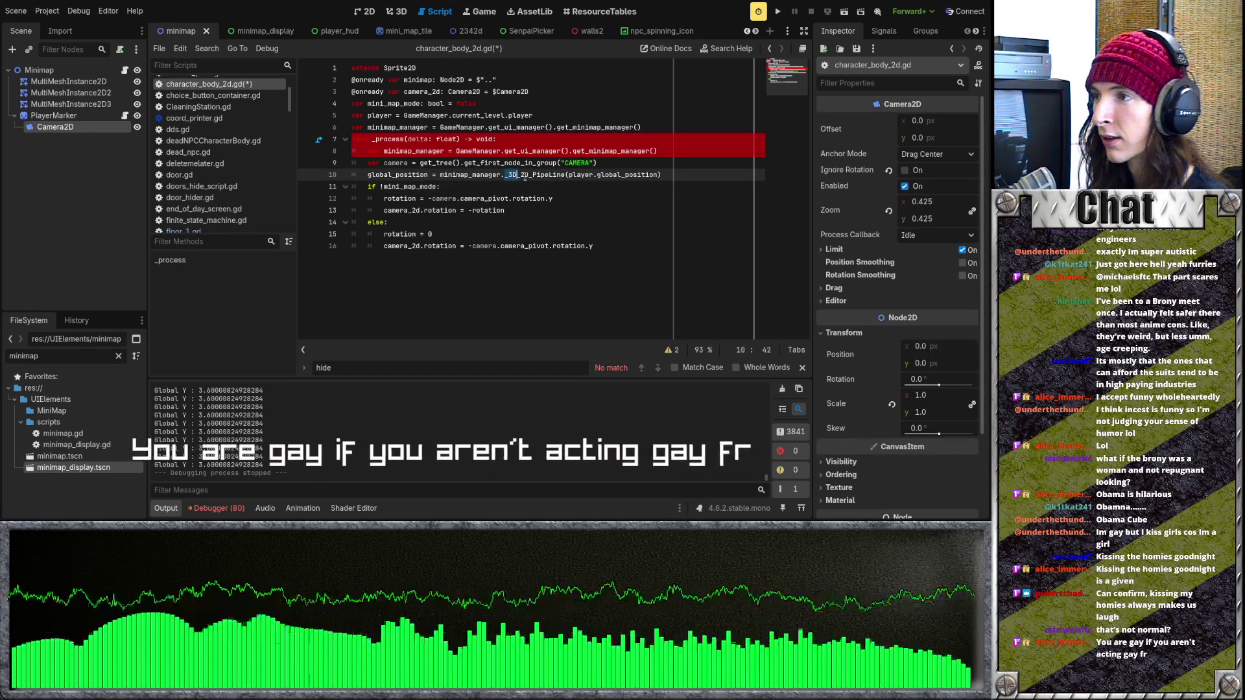
pyautogui.doubleClick(525, 175)
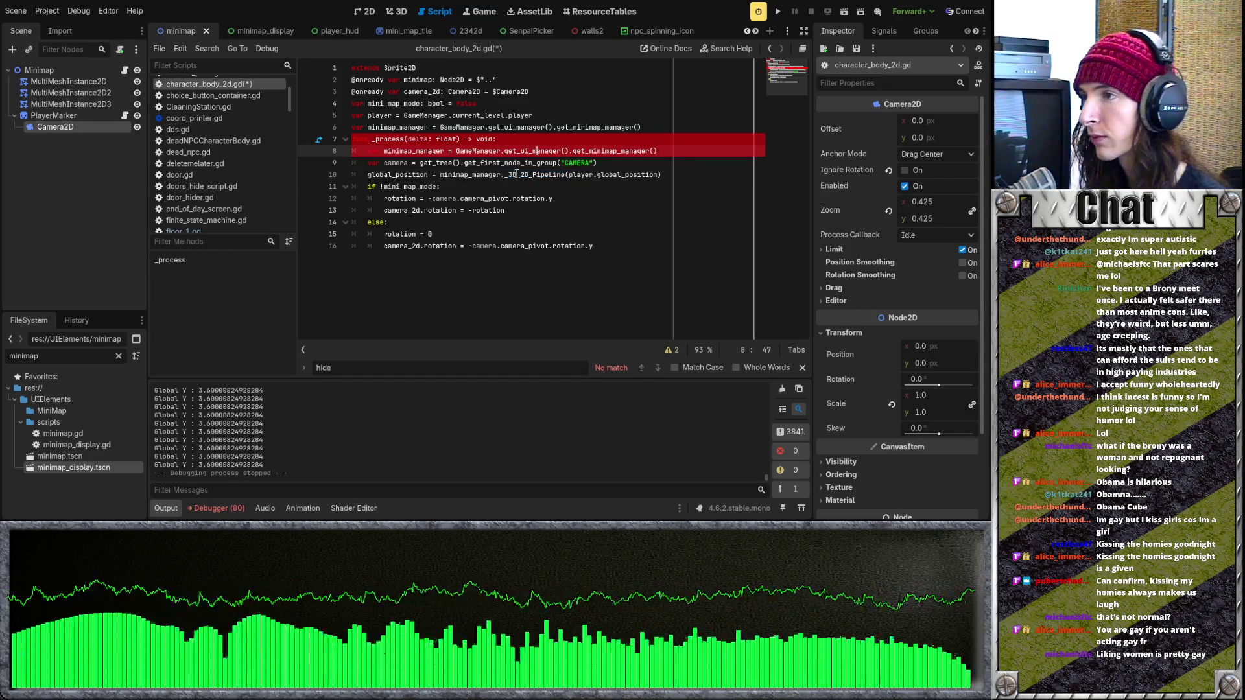
pyautogui.click(579, 182)
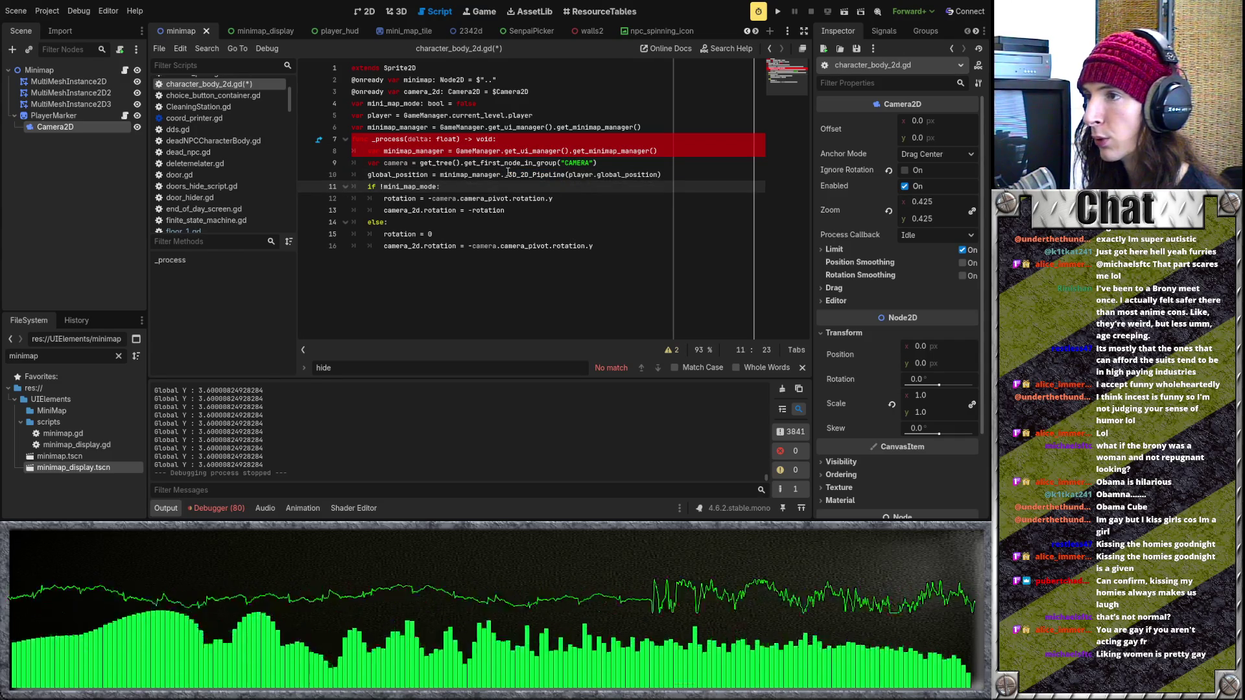
pyautogui.moveTo(508, 172); pyautogui.dragTo(569, 174)
pyautogui.press('Right')
pyautogui.press('Right')
pyautogui.press('Right')
pyautogui.click(579, 175)
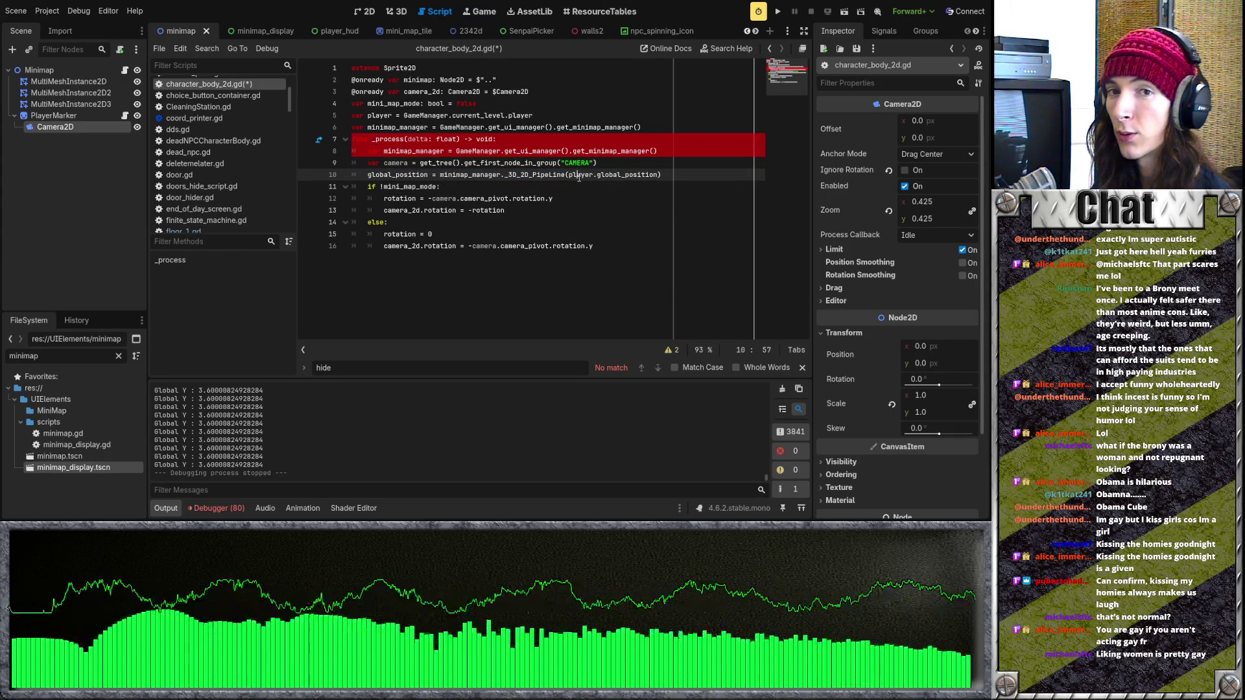
pyautogui.moveTo(507, 174); pyautogui.dragTo(566, 176)
pyautogui.click(509, 174)
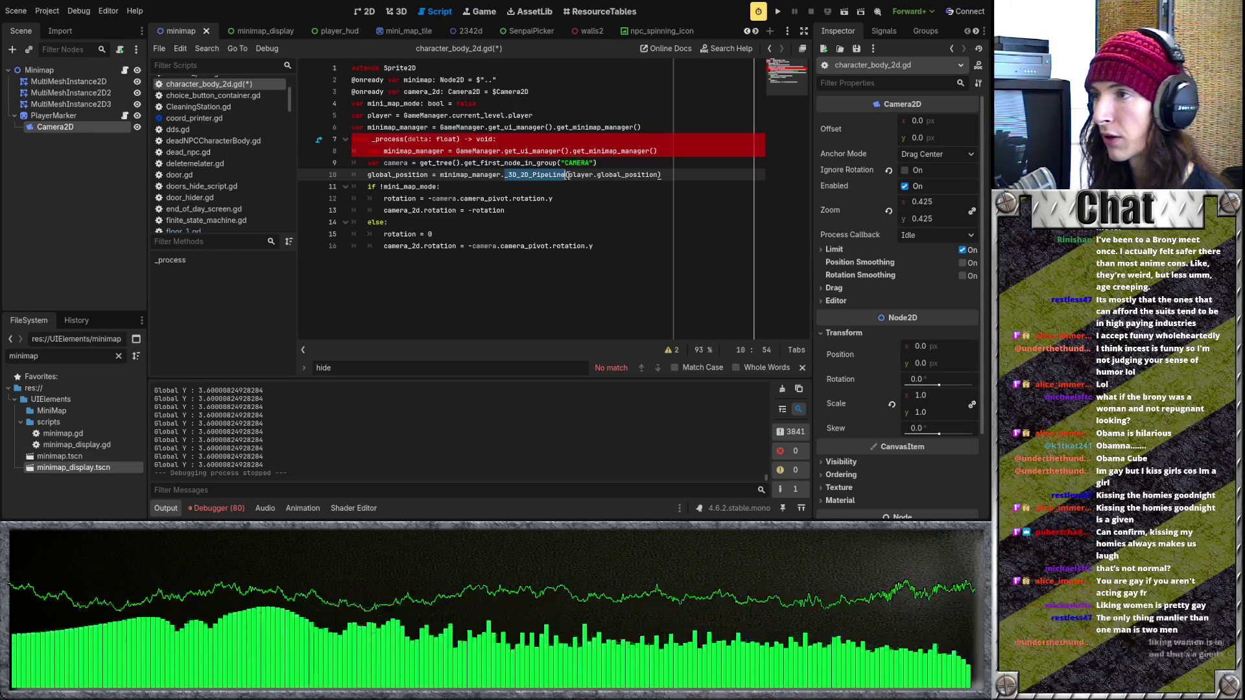
pyautogui.click(585, 182)
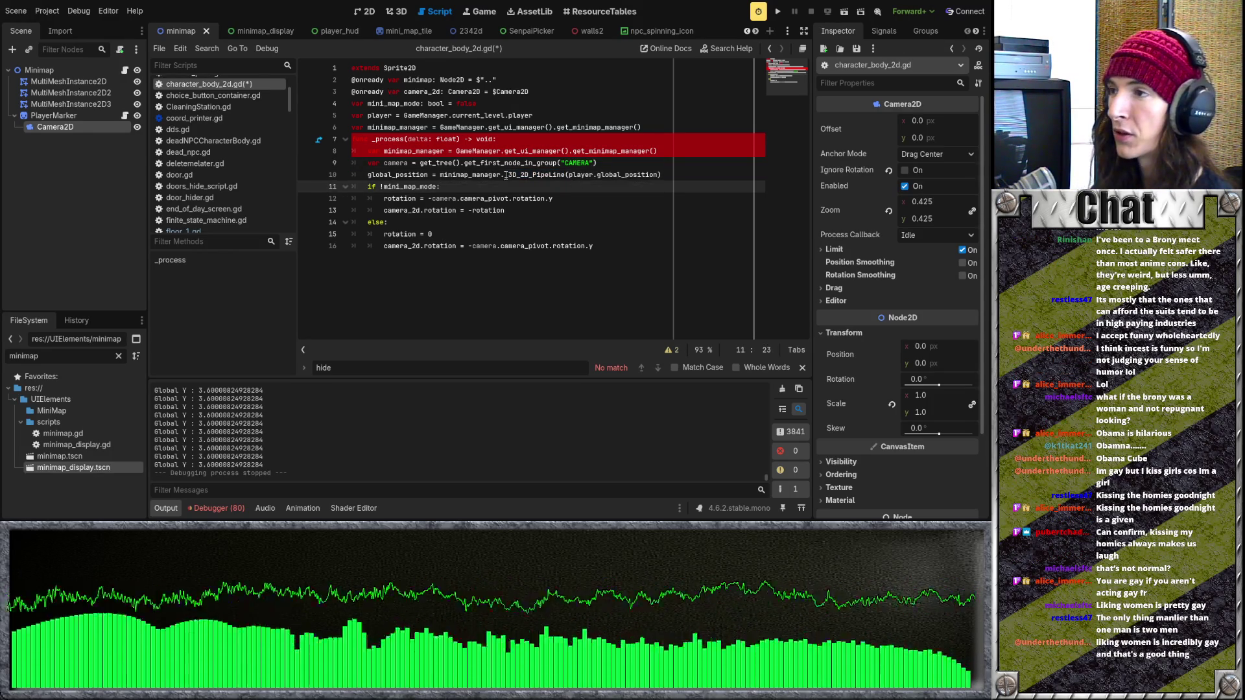
pyautogui.moveTo(506, 176); pyautogui.dragTo(567, 176)
pyautogui.click(589, 185)
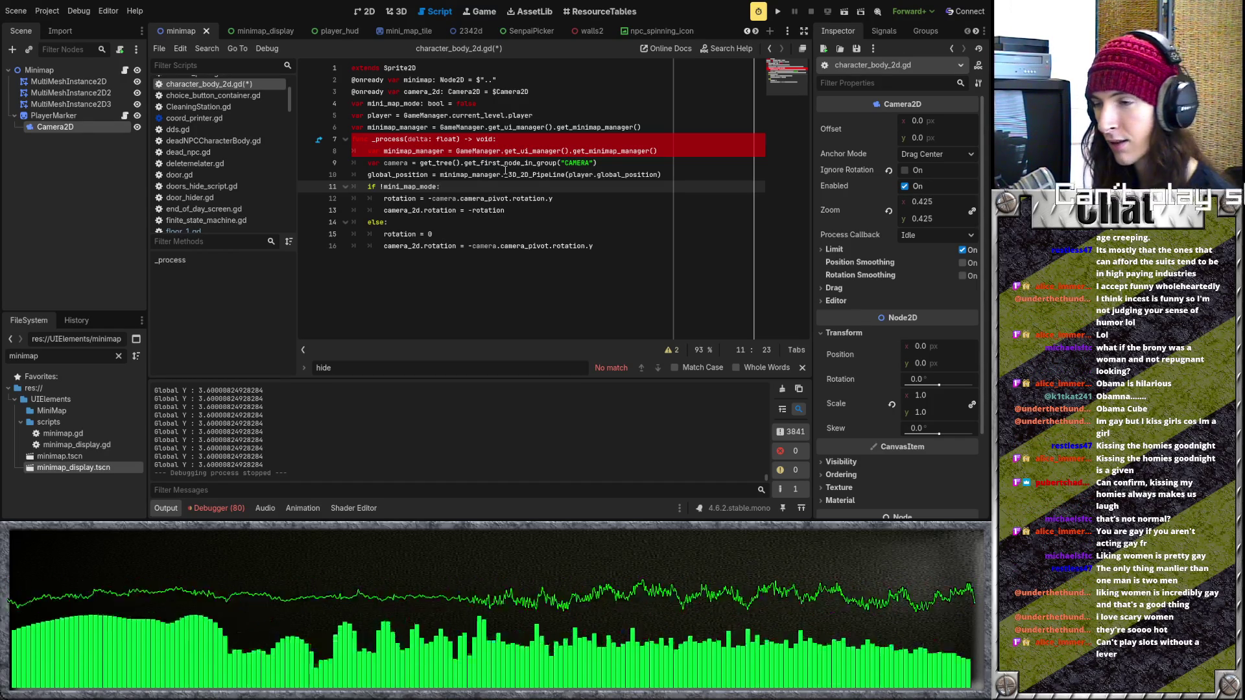
pyautogui.click(505, 174)
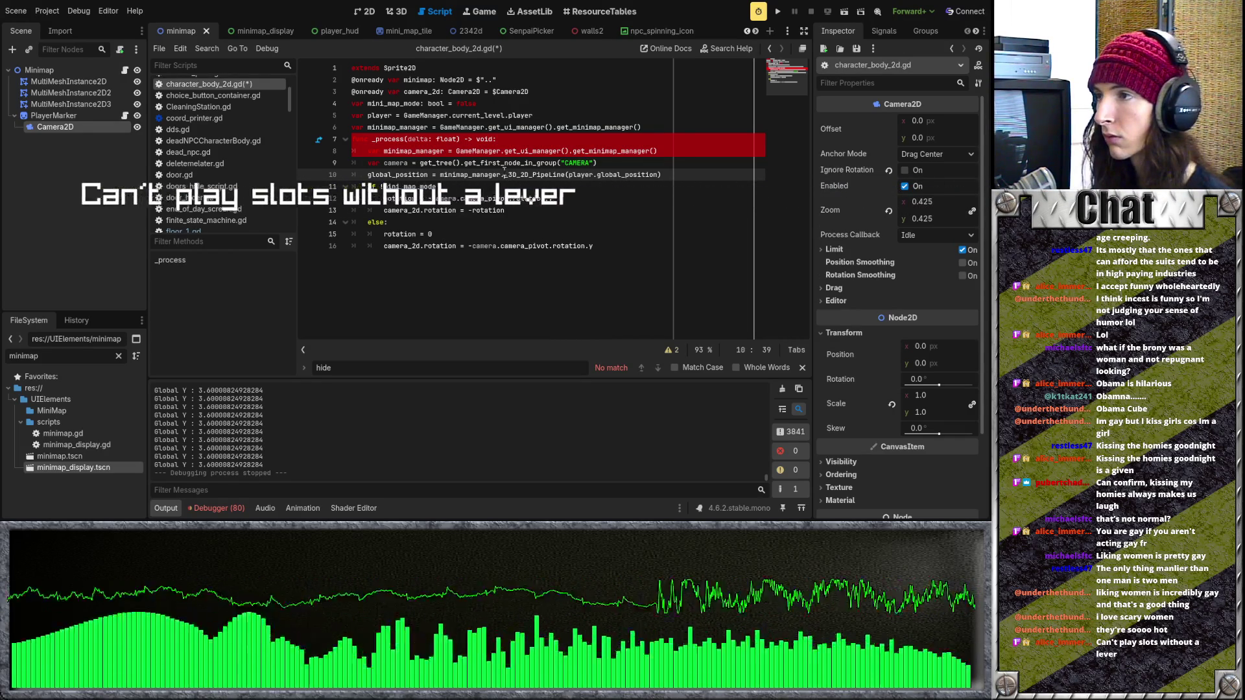
pyautogui.hotkey('ctrl', 'Right')
pyautogui.hotkey('ctrl', 'Right')
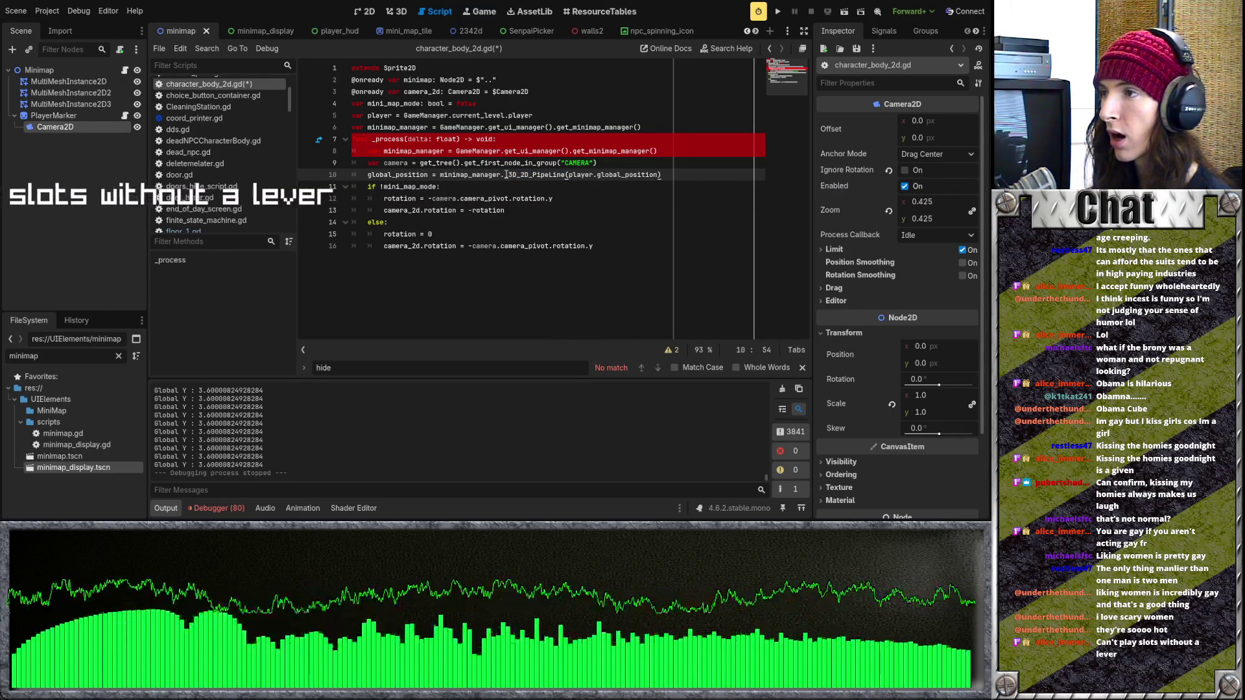
pyautogui.press('Left')
pyautogui.press('Left')
pyautogui.press('Left')
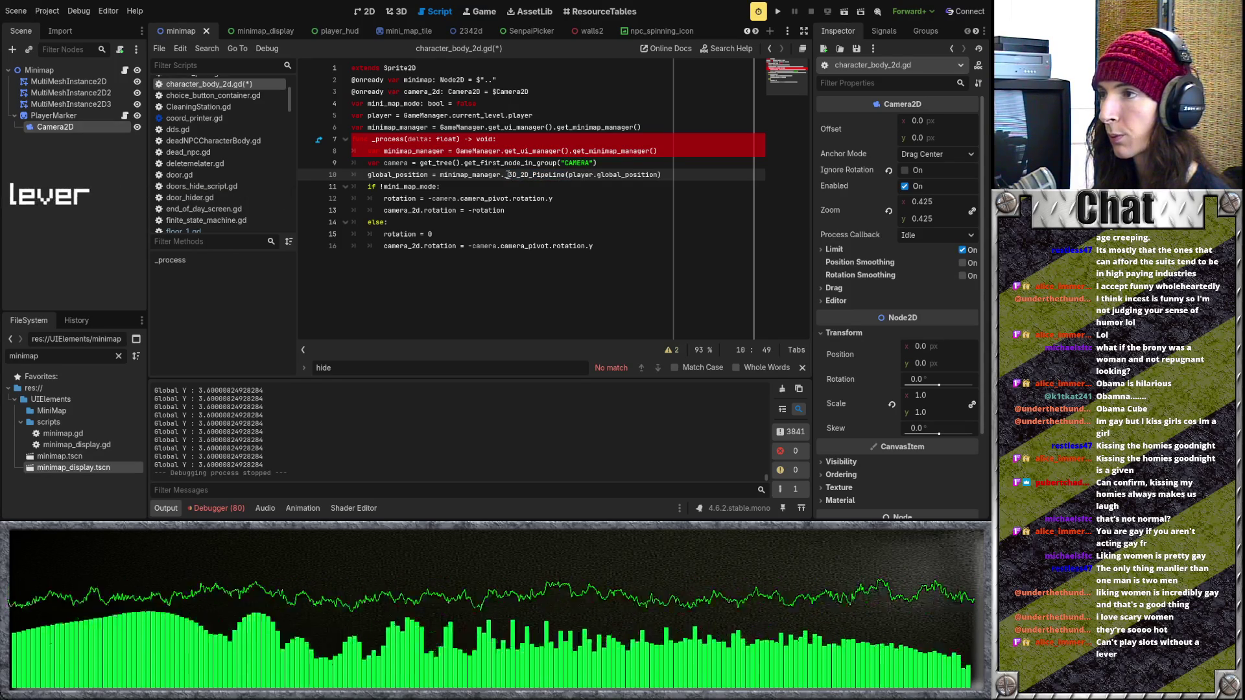
pyautogui.moveTo(507, 175); pyautogui.dragTo(567, 175)
pyautogui.click(571, 175)
pyautogui.click(591, 176)
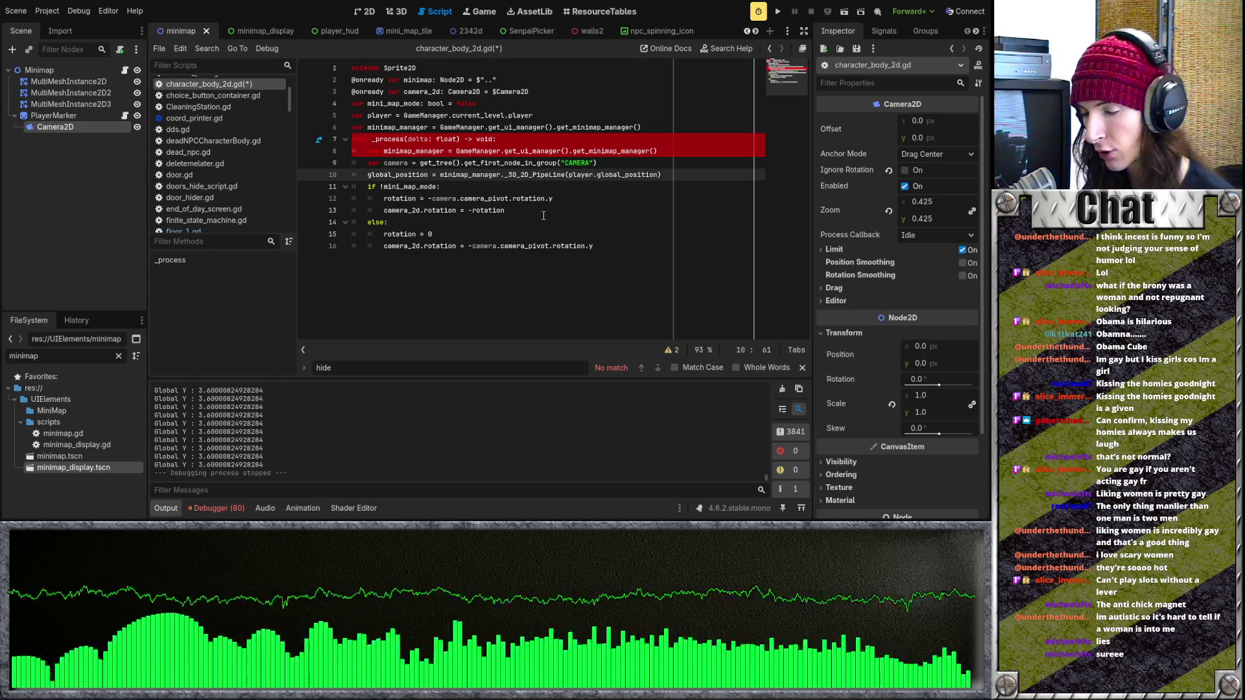
# Step: Review the camera_2d rotation line and the else branch in _process
pyautogui.click(543, 215)
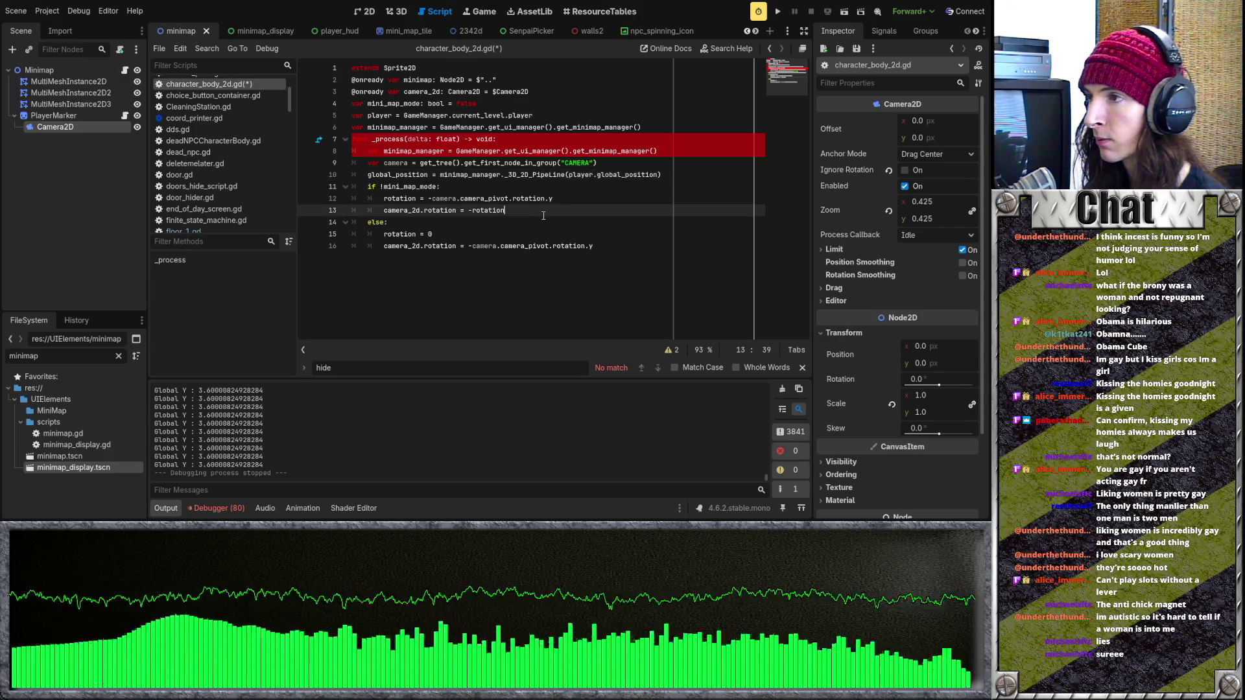
pyautogui.click(543, 222)
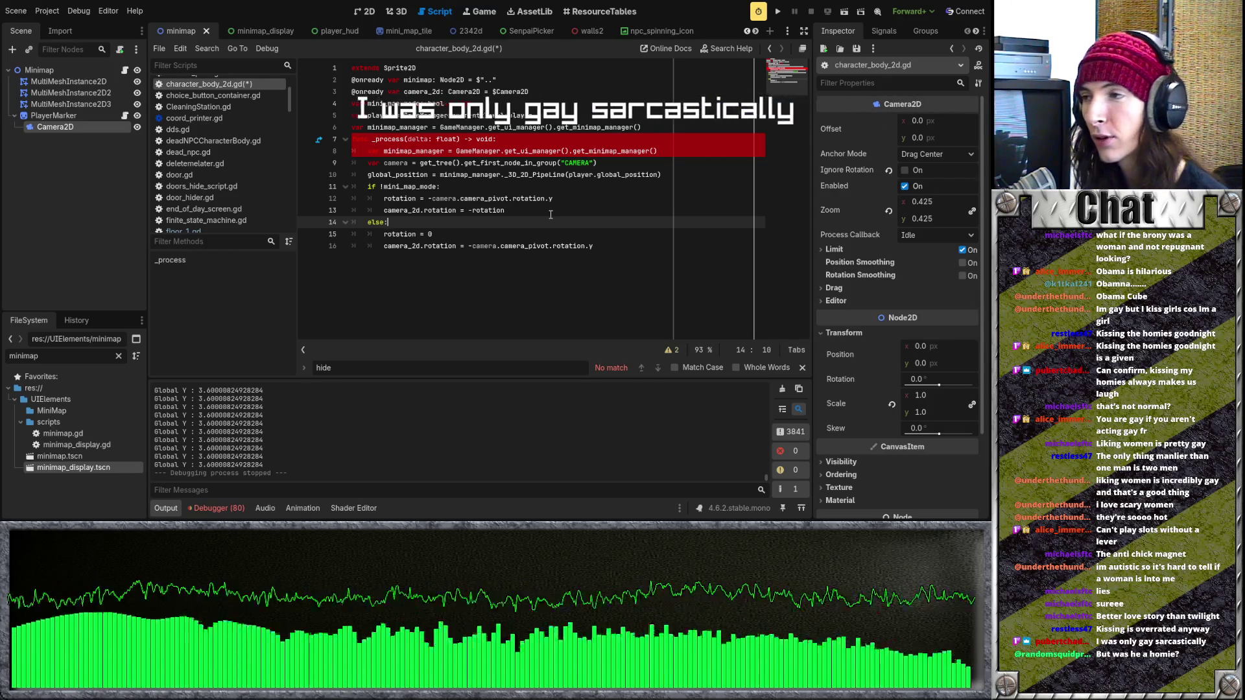
pyautogui.click(580, 208)
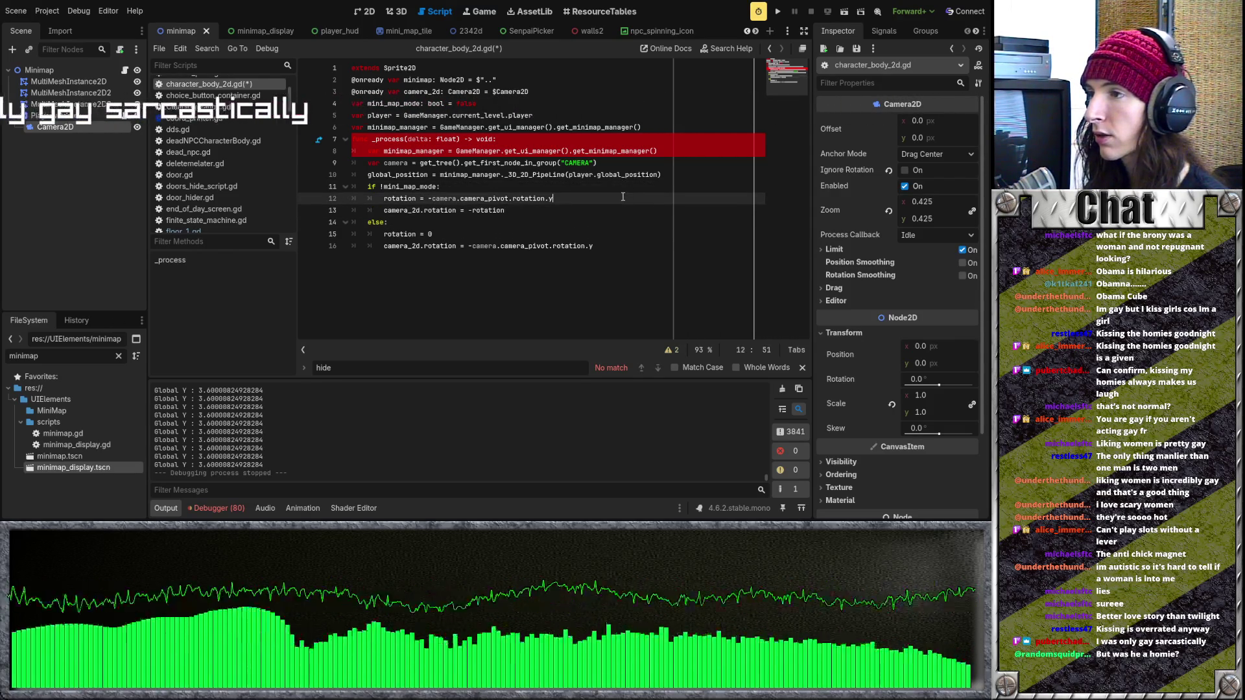
pyautogui.click(604, 240)
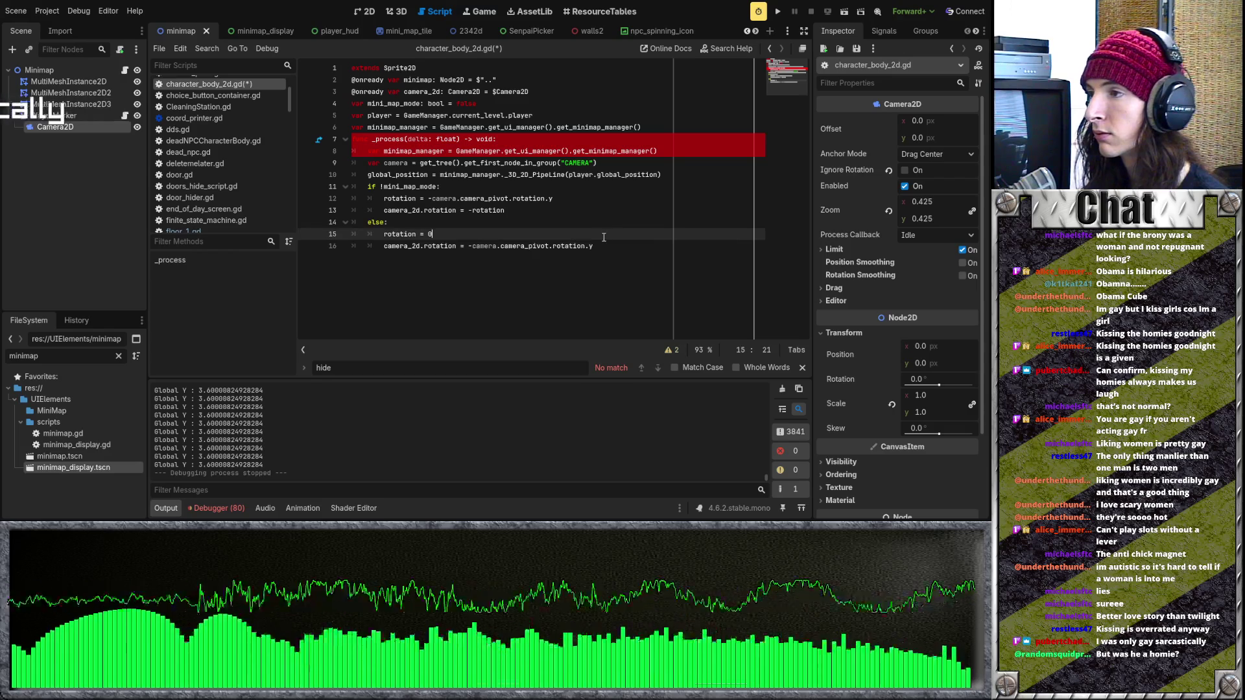
pyautogui.press('Up')
pyautogui.press('Up')
pyautogui.press('Up')
pyautogui.press('Up')
pyautogui.press('Up')
pyautogui.press('Up')
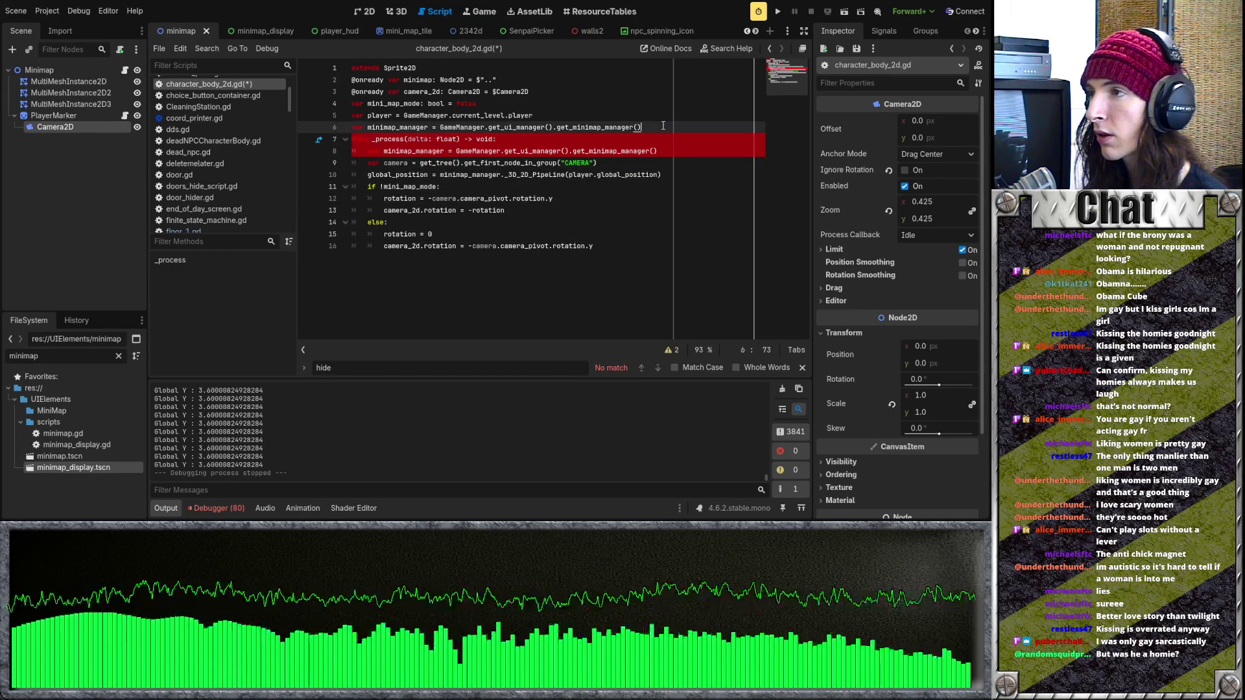
pyautogui.click(663, 176)
pyautogui.press('Down')
pyautogui.press('Down')
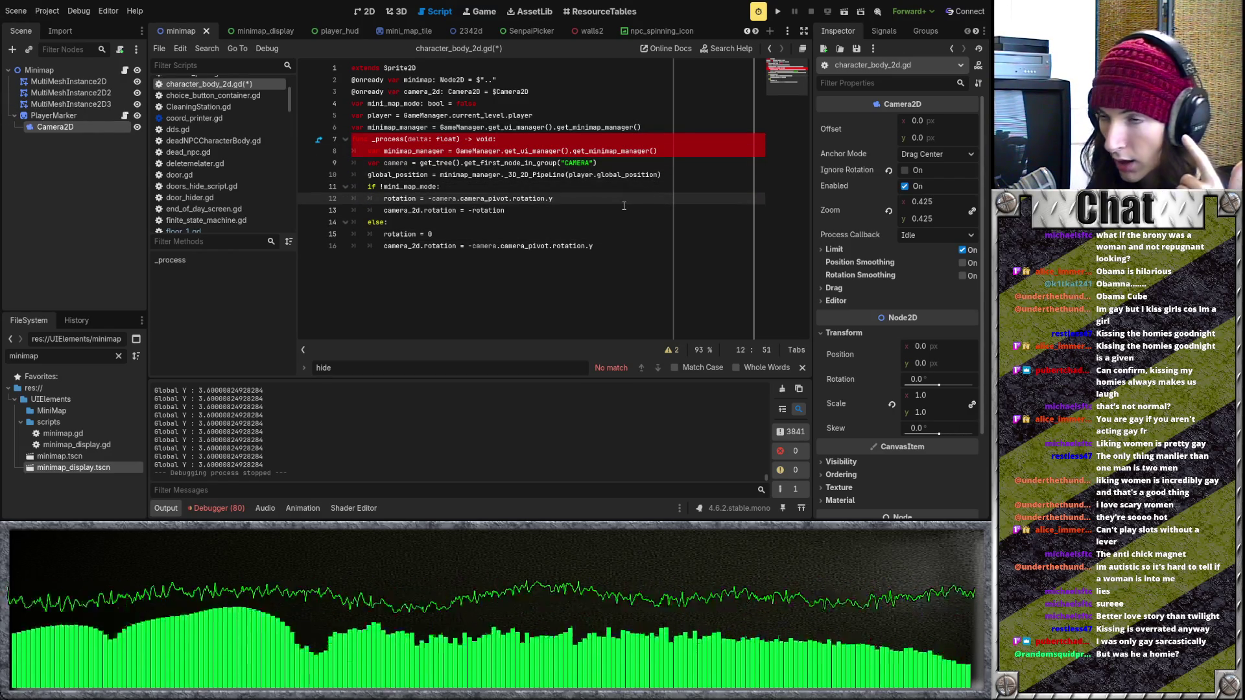
pyautogui.press('Down')
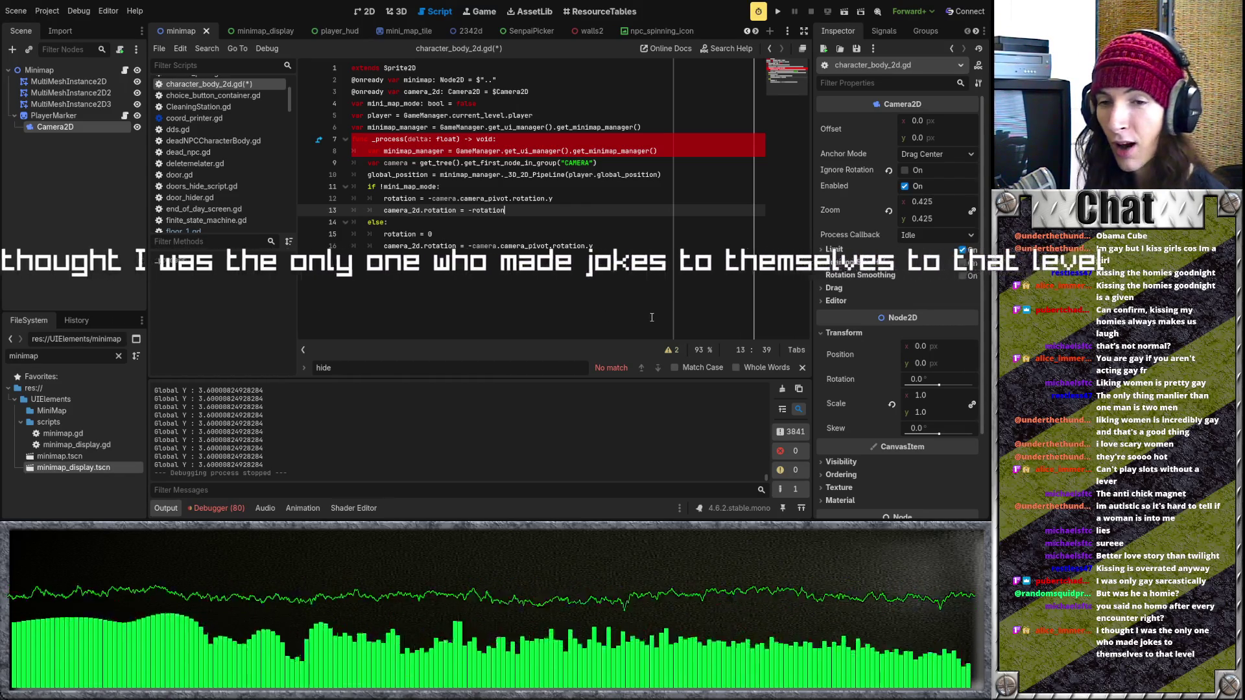
pyautogui.click(531, 234)
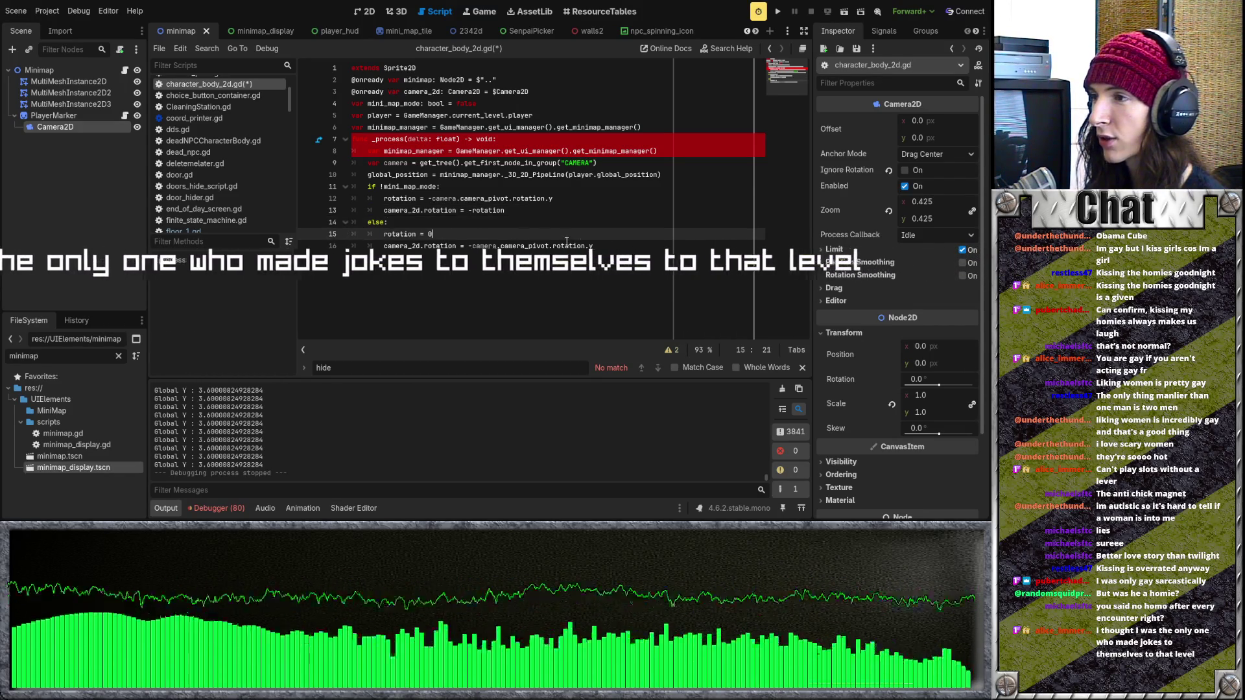
pyautogui.click(598, 209)
pyautogui.press('Down')
pyautogui.press('Down')
pyautogui.press('Down')
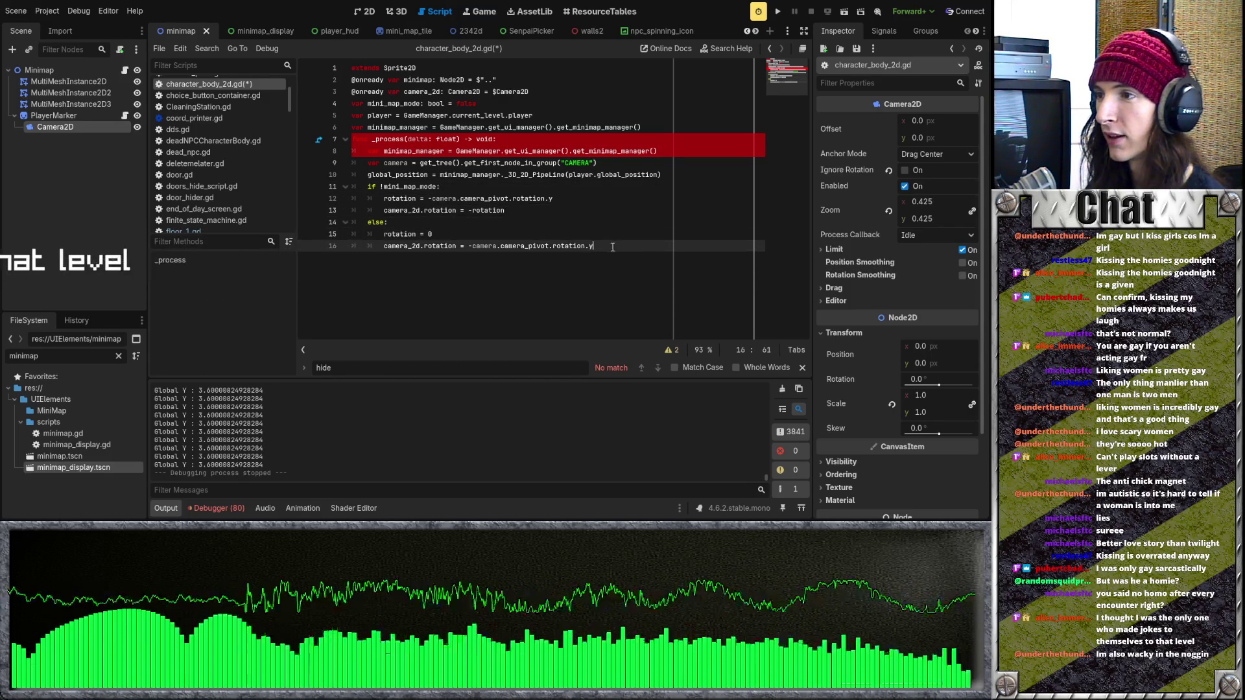
pyautogui.press('Up')
pyautogui.press('Up')
pyautogui.press('Up')
pyautogui.press('Up')
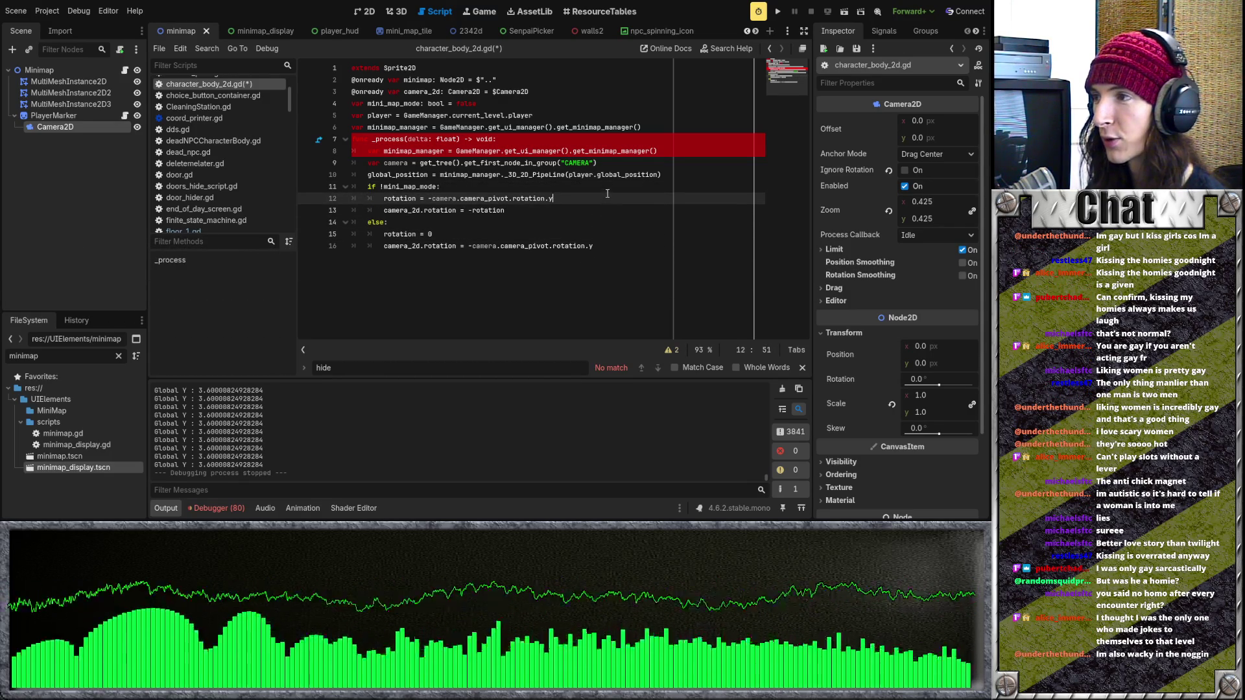
# Step: Trace the pivot rotation, mini_map_mode check and rotation = 0 lines, then run the game with F5
pyautogui.click(605, 198)
pyautogui.press('Down')
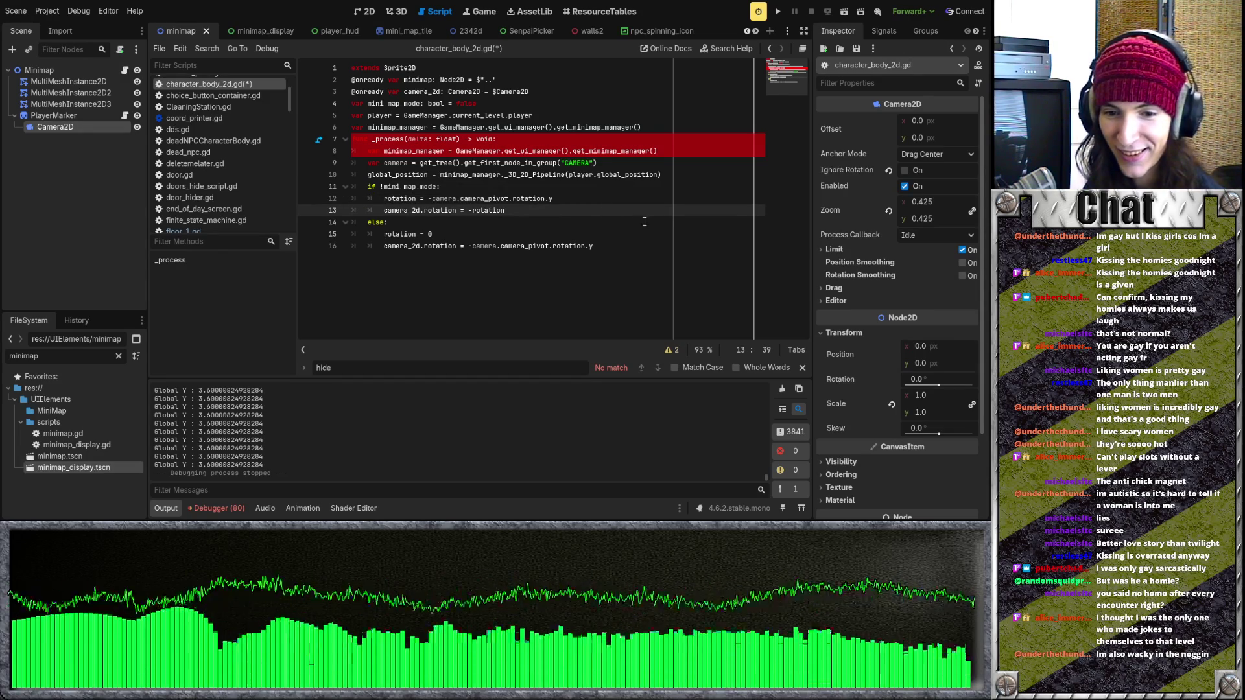
pyautogui.press('Down')
pyautogui.press('Down')
pyautogui.press('Down')
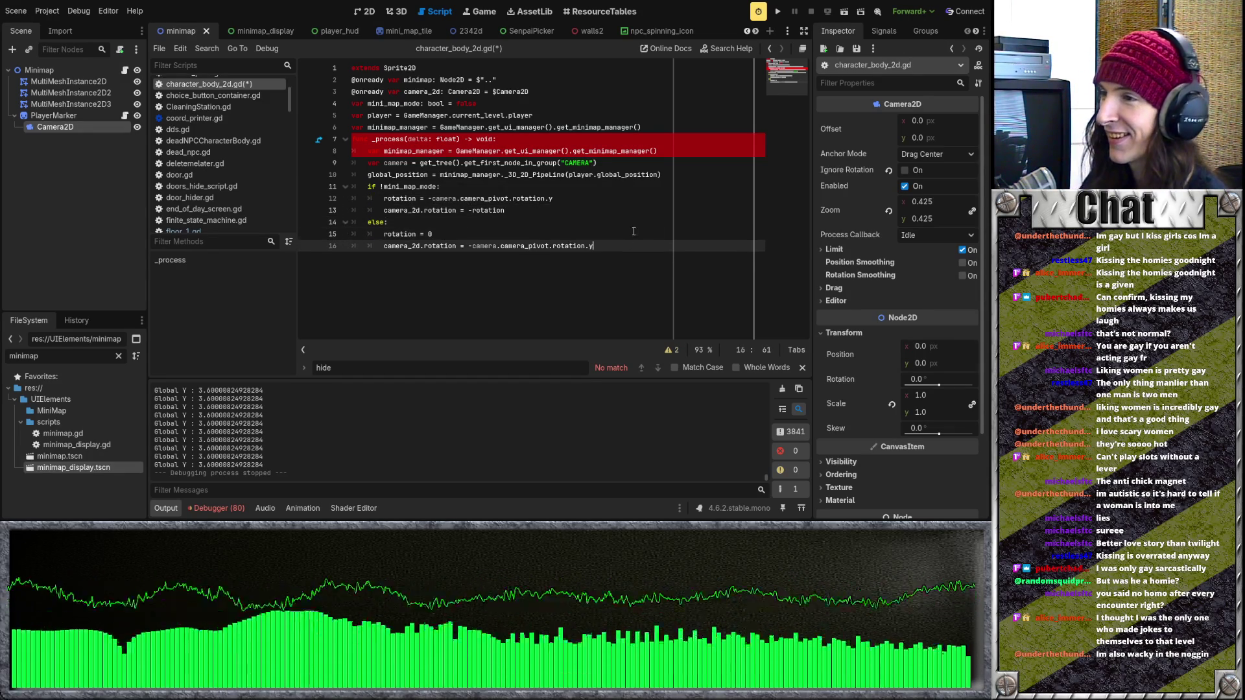
pyautogui.press('Up')
pyautogui.press('Up')
pyautogui.press('Up')
pyautogui.press('Up')
pyautogui.press('Down')
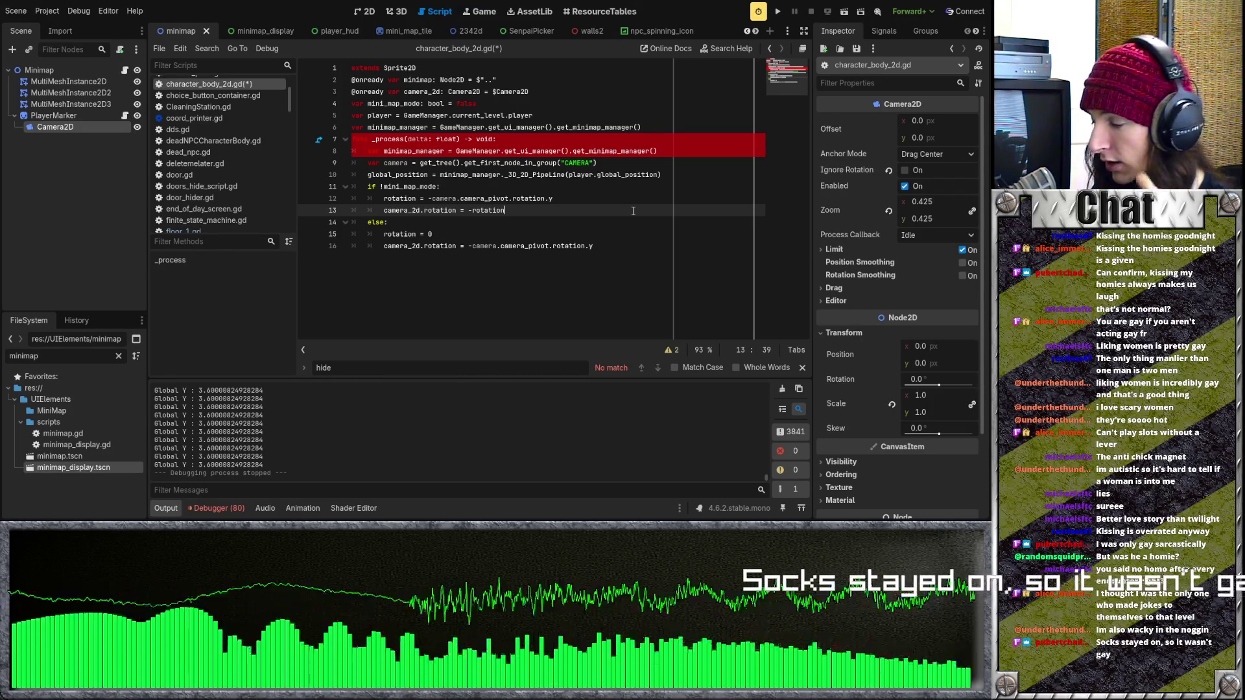
pyautogui.click(549, 225)
pyautogui.click(574, 211)
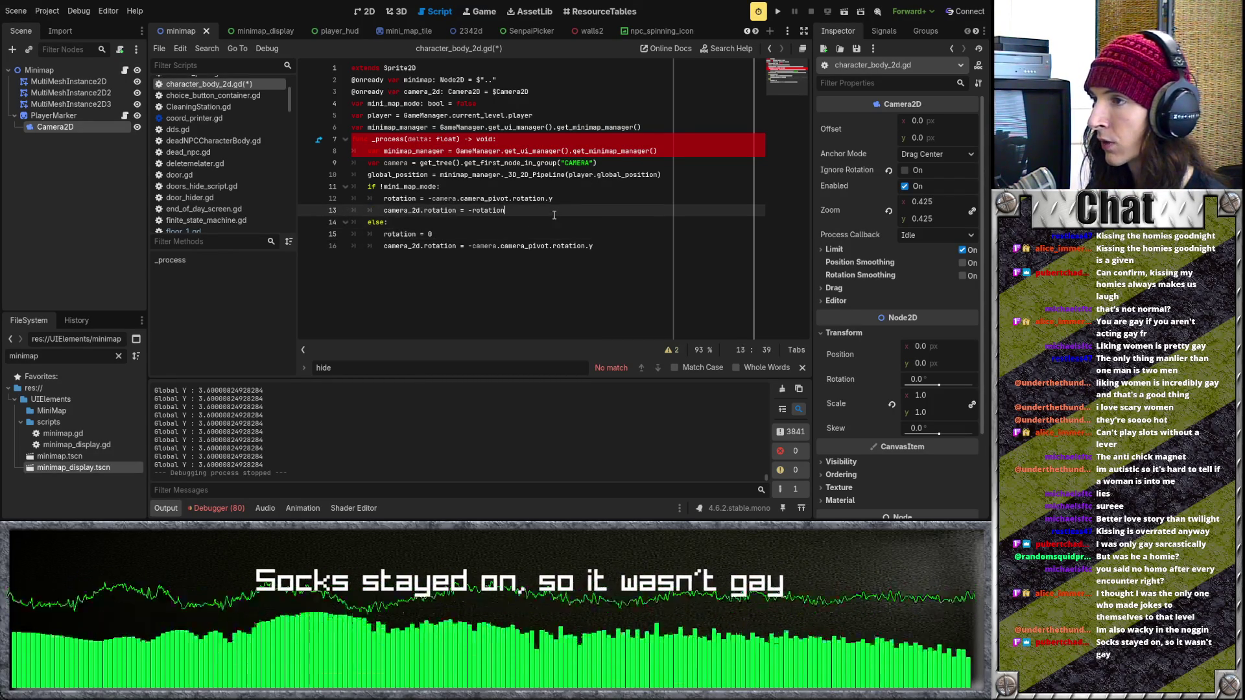
pyautogui.click(575, 221)
pyautogui.click(592, 212)
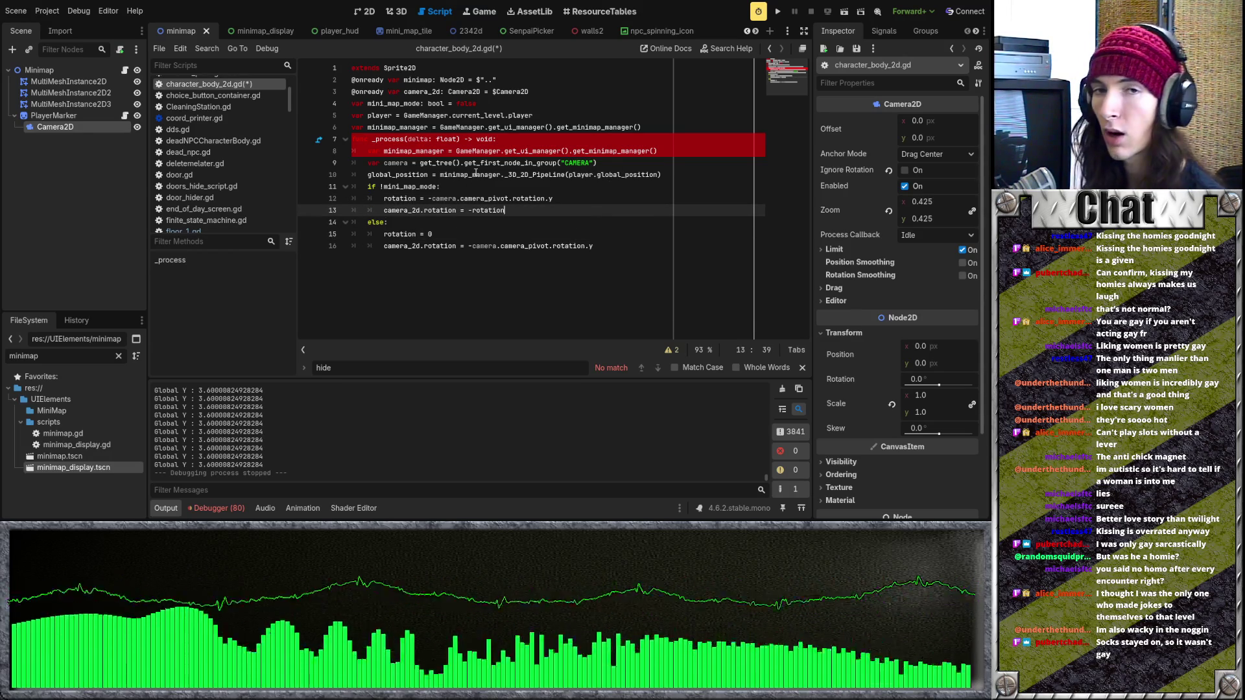
pyautogui.click(444, 153)
pyautogui.click(459, 189)
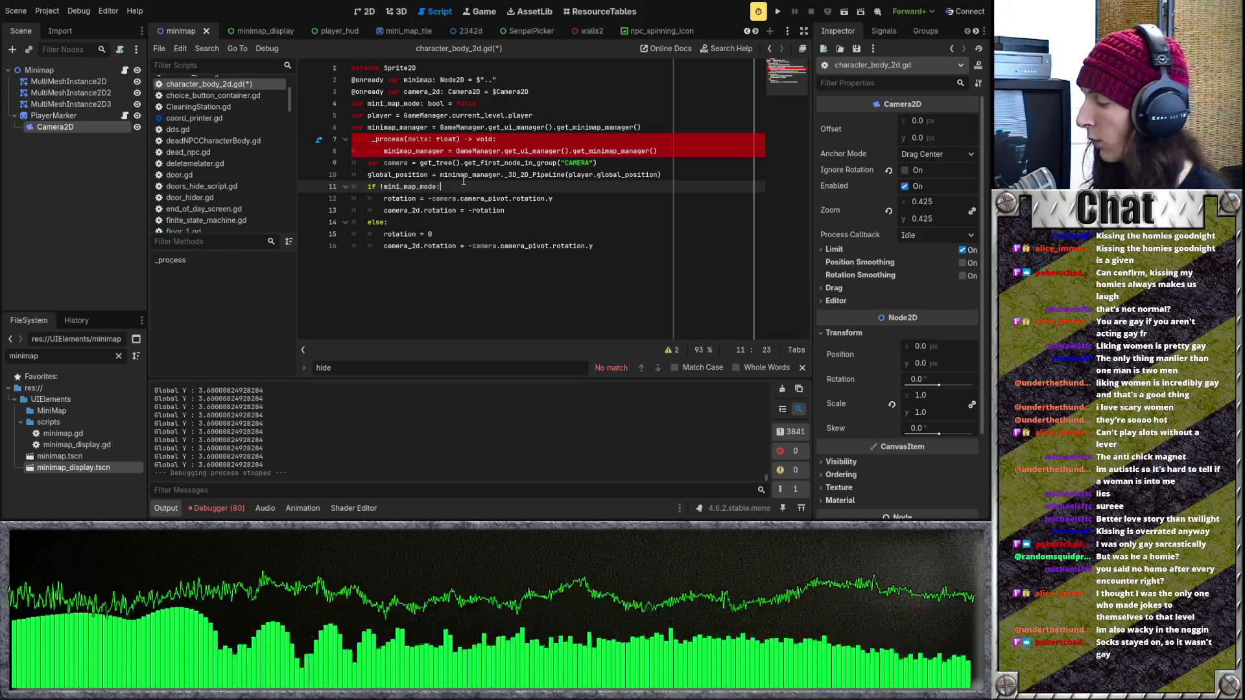
pyautogui.click(508, 233)
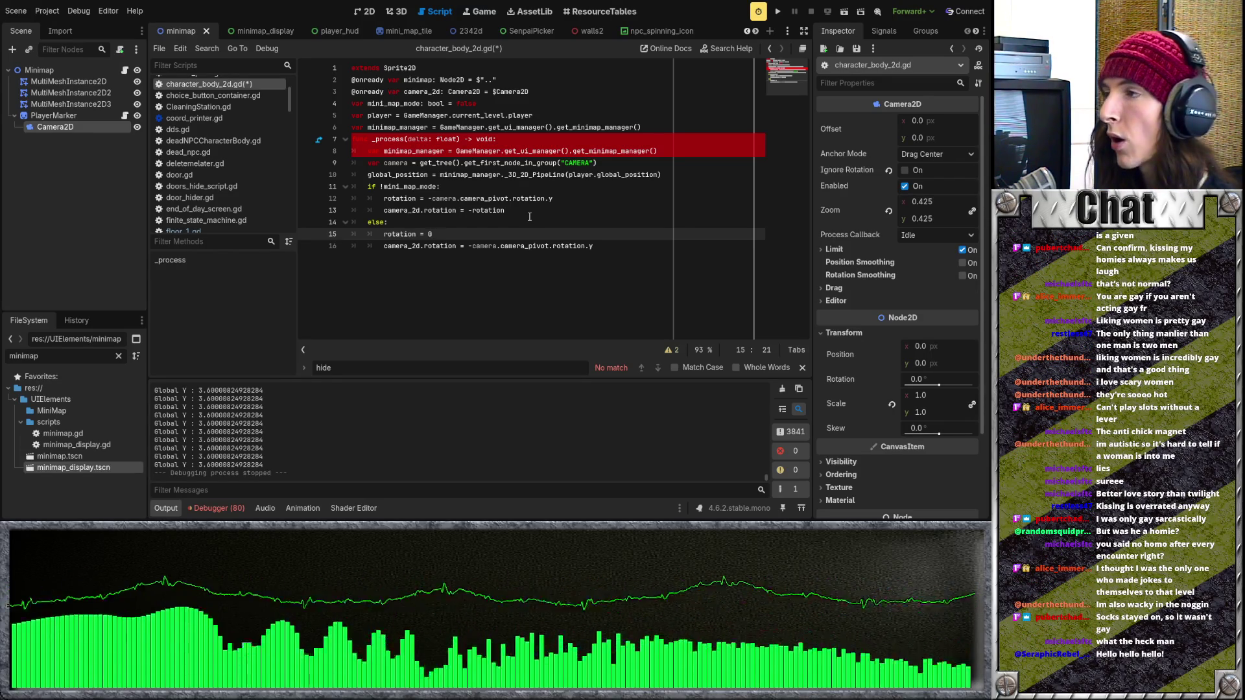
pyautogui.press('F5')
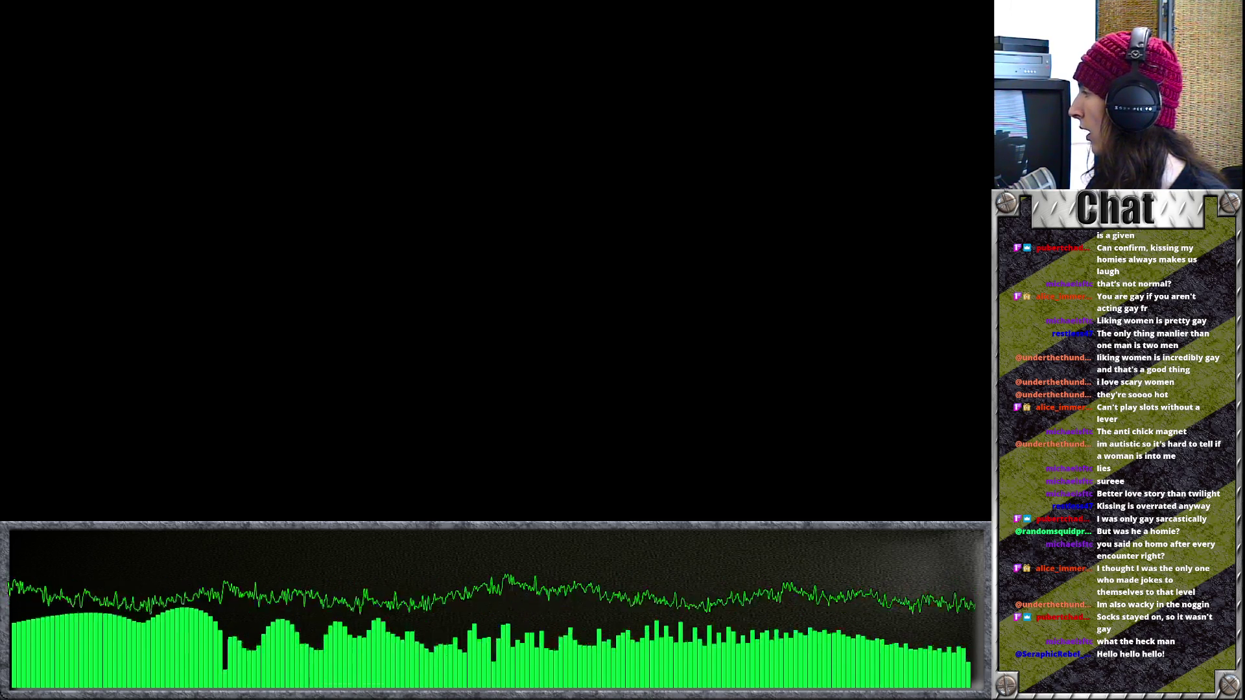
# Step: Stop the running game and return to the minimap_manager line in character_body_2d.gd
pyautogui.press('F8')
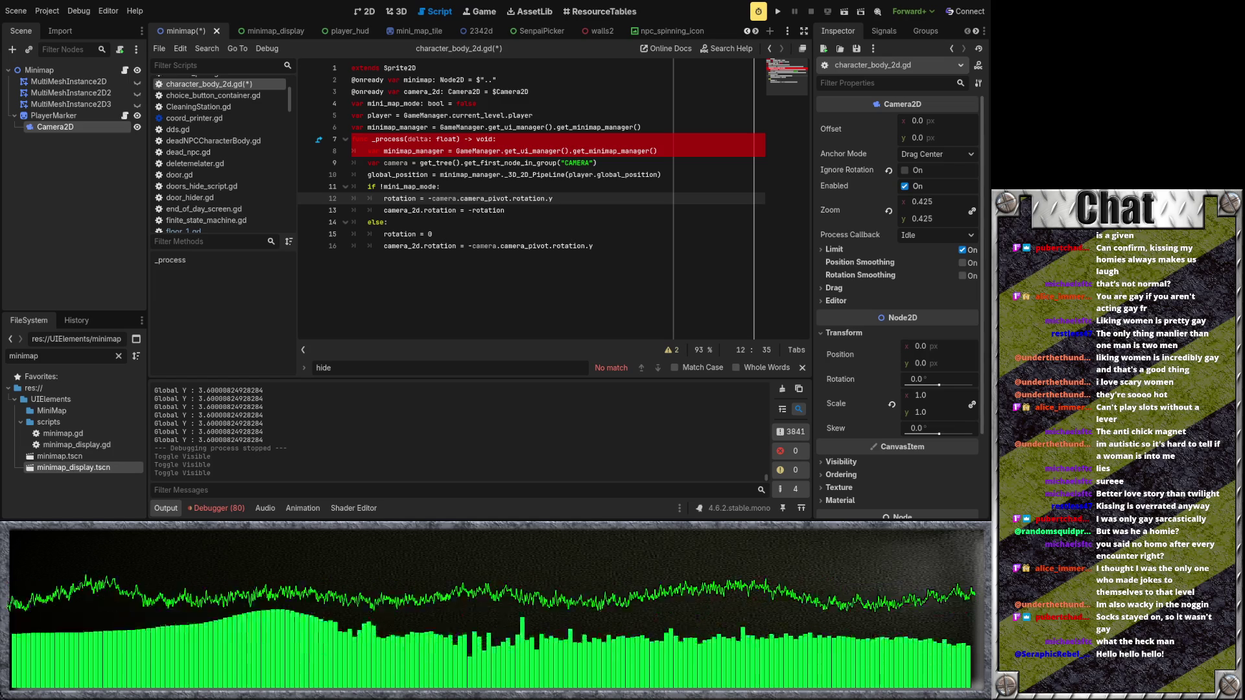
pyautogui.click(368, 150)
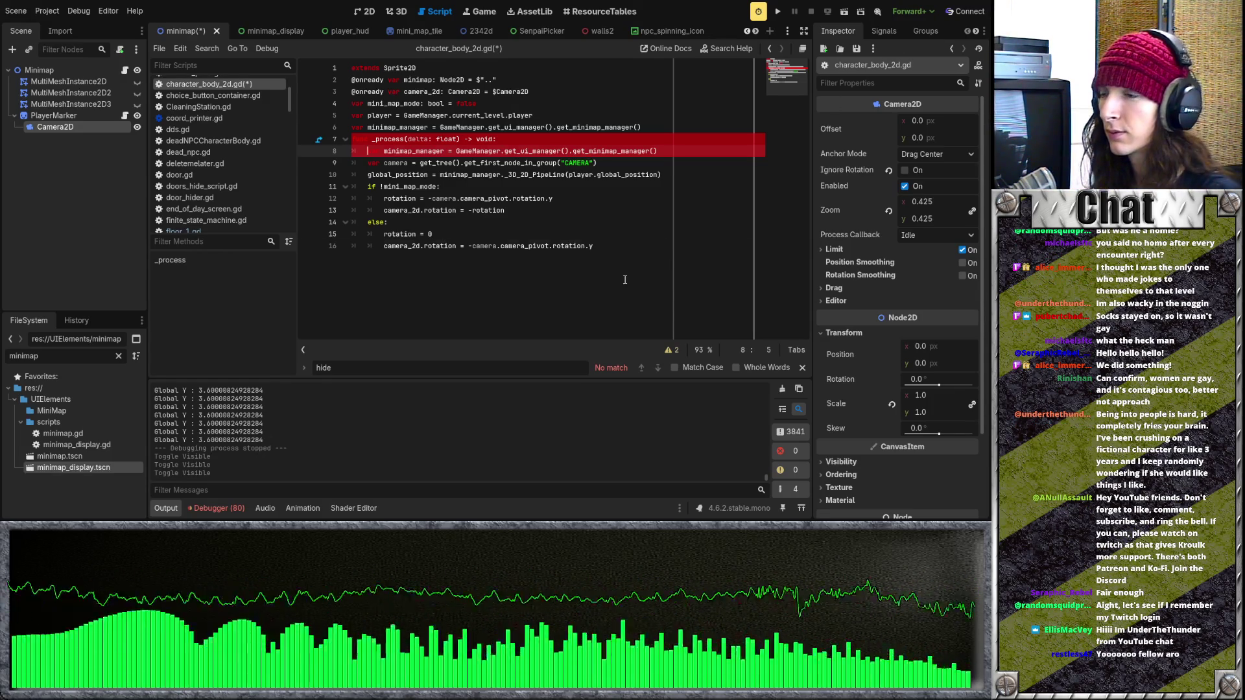
pyautogui.click(627, 247)
pyautogui.click(626, 235)
pyautogui.click(621, 216)
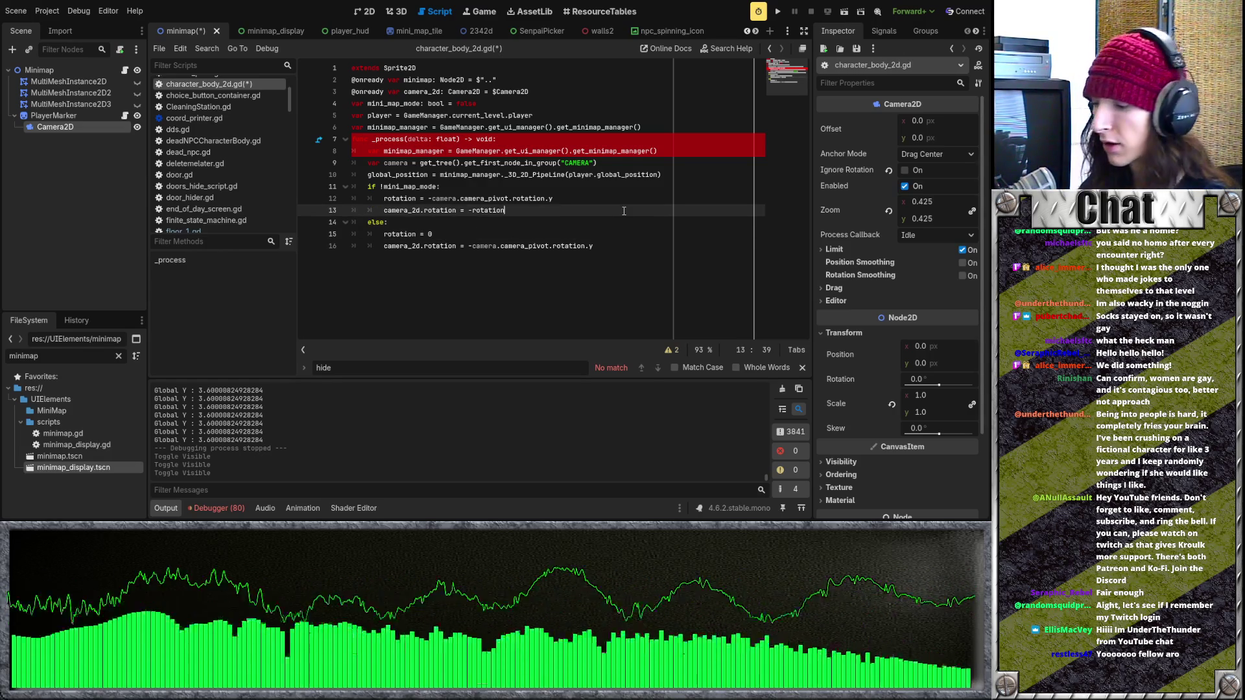
pyautogui.press('Up')
pyautogui.press('Up')
pyautogui.press('Up')
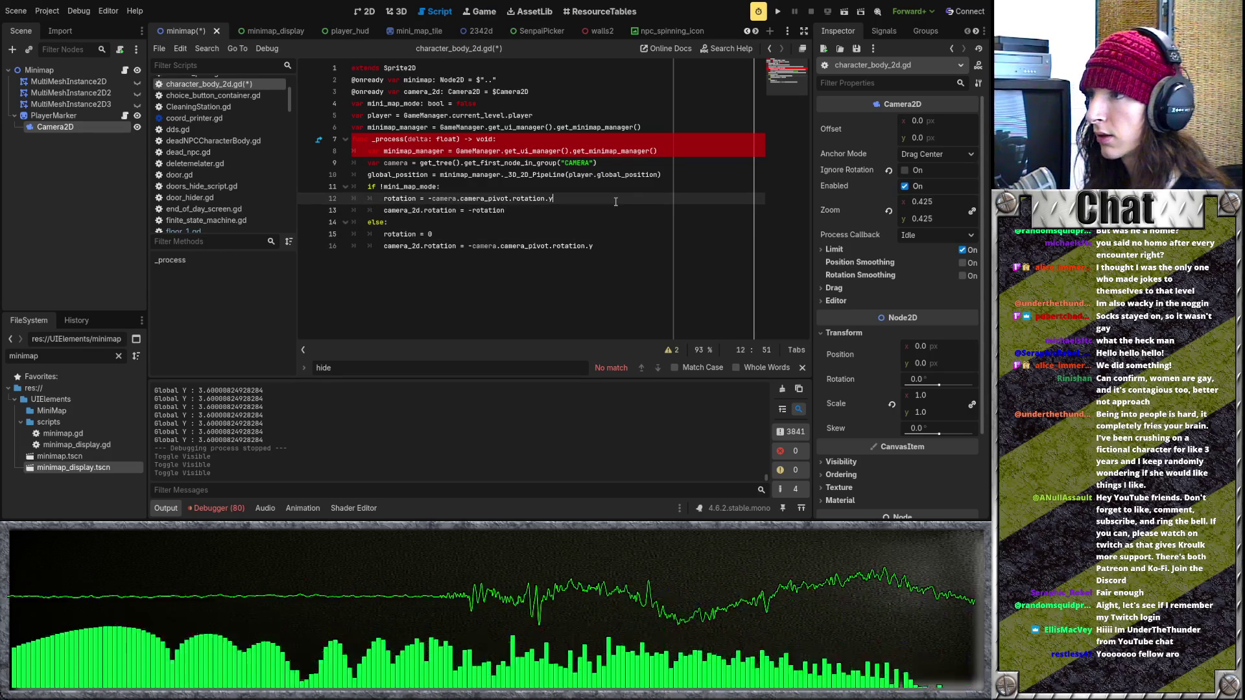
pyautogui.press('End')
pyautogui.click(680, 149)
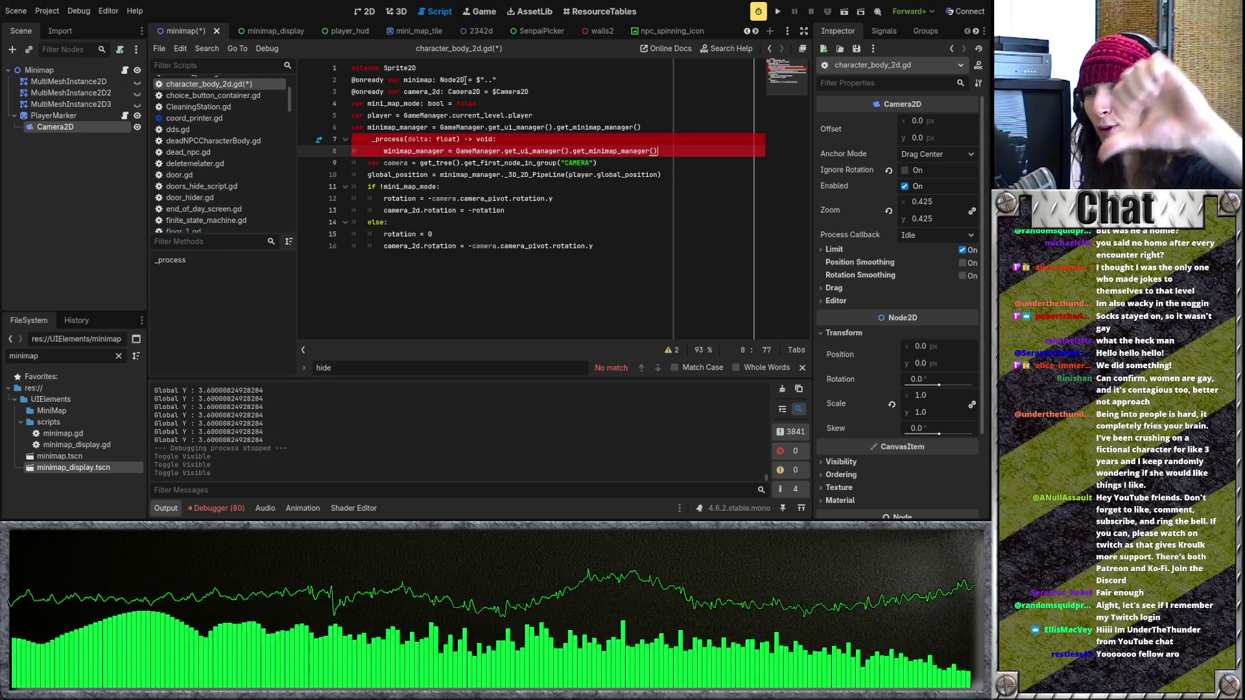
pyautogui.click(432, 173)
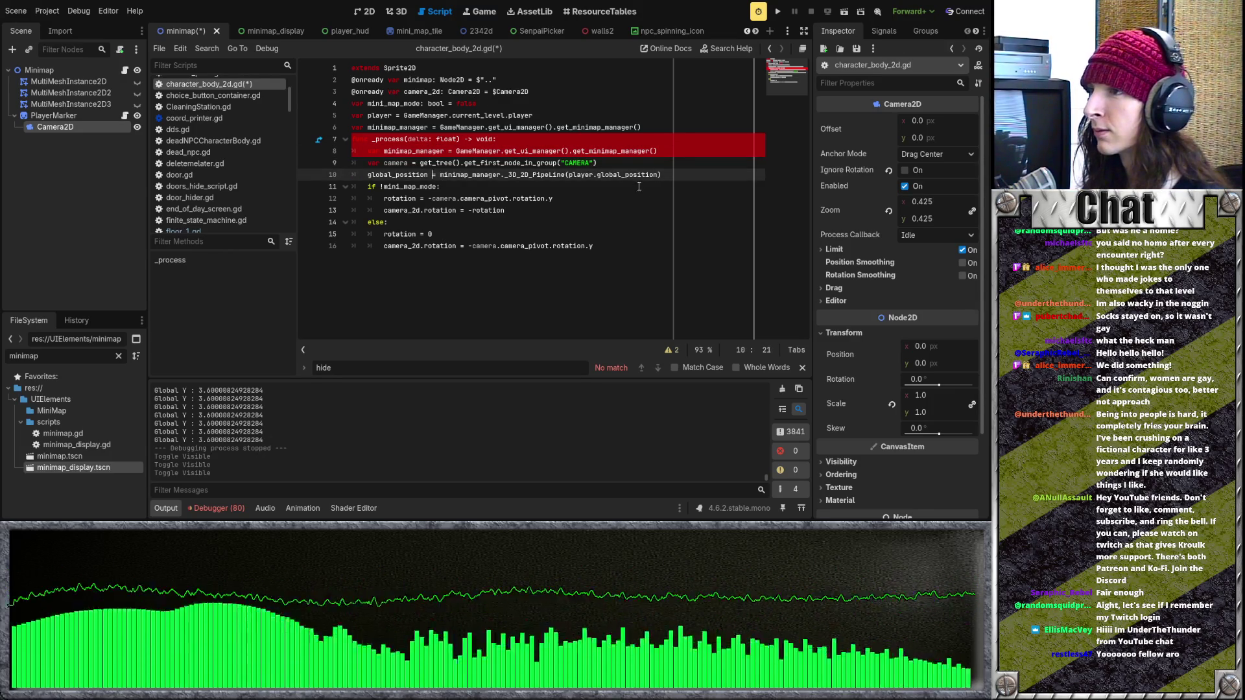
pyautogui.press('Down')
pyautogui.press('Down')
pyautogui.press('Down')
pyautogui.press('End')
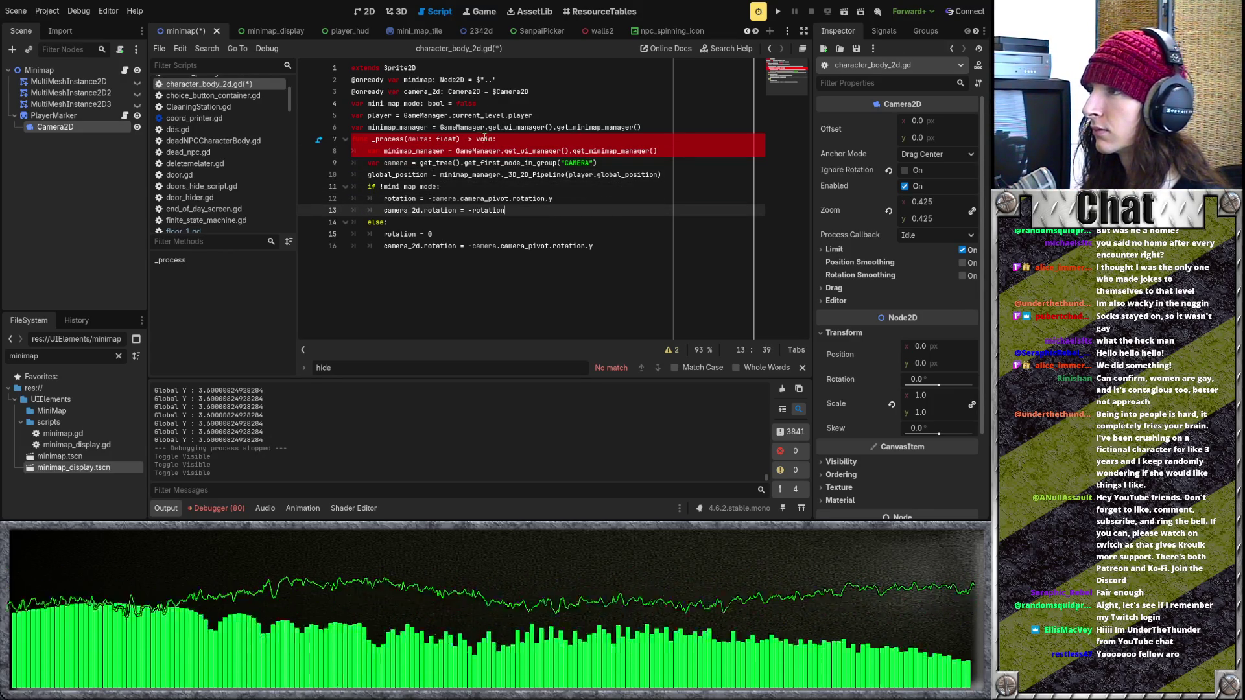
pyautogui.click(535, 91)
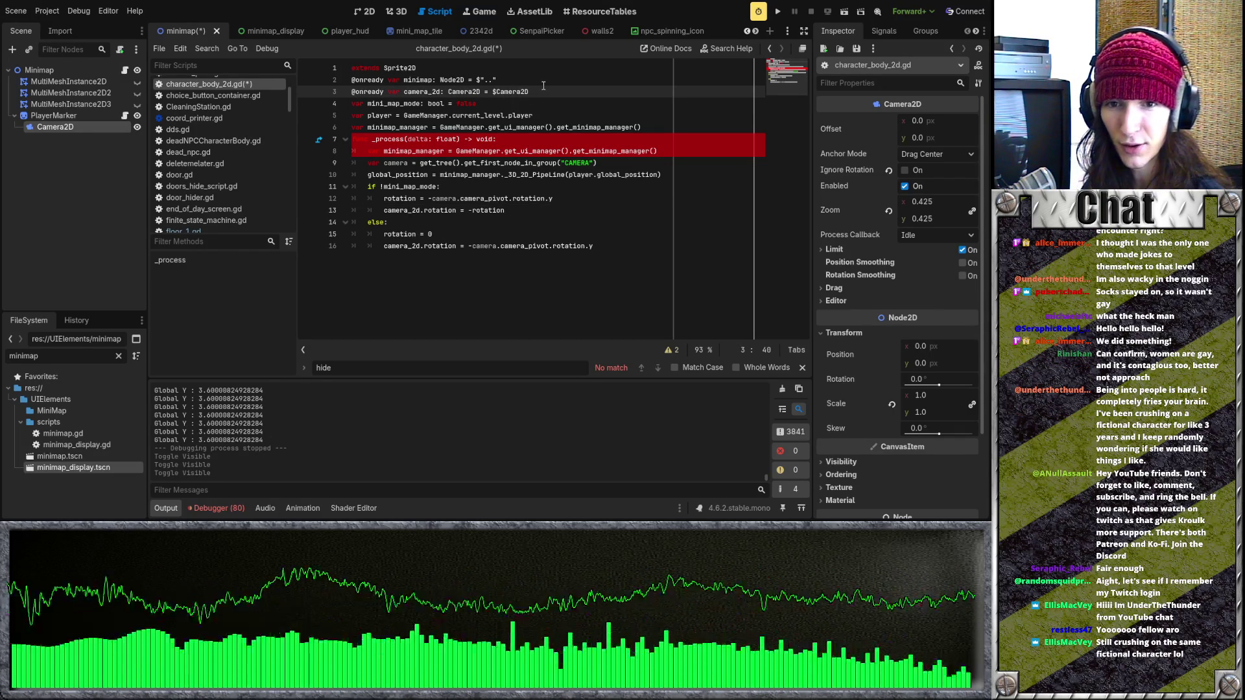
pyautogui.press('Down')
pyautogui.press('Down')
pyautogui.press('Down')
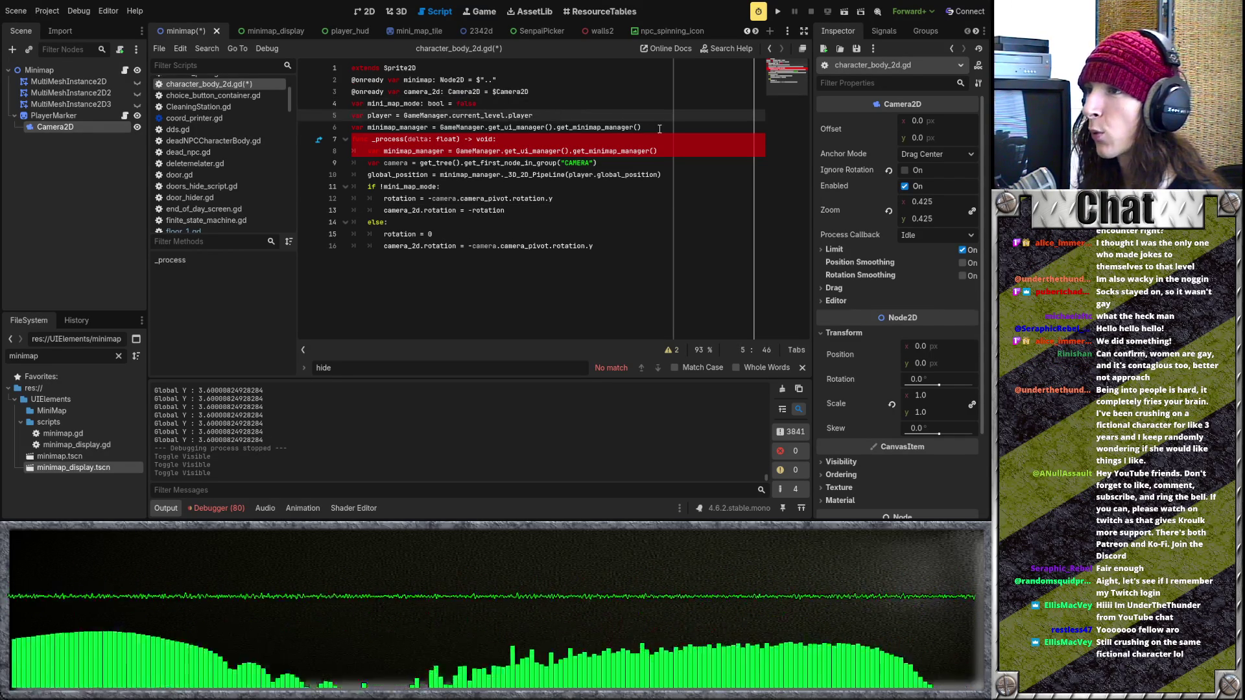
pyautogui.click(661, 149)
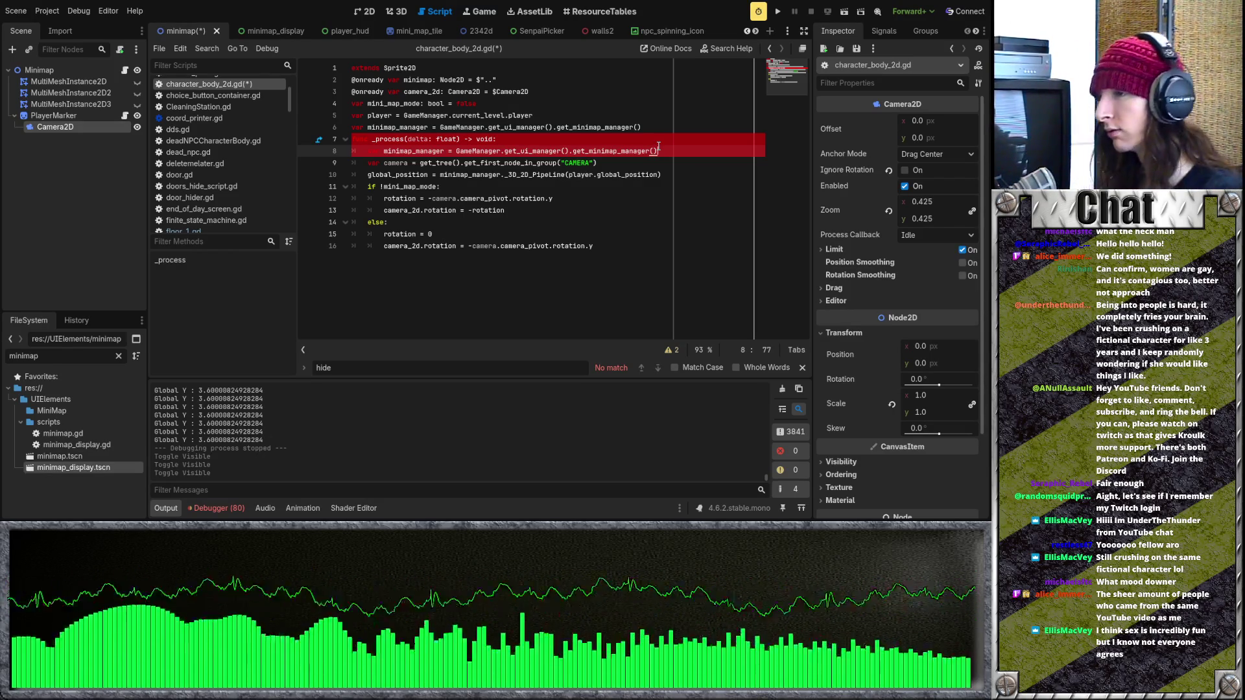
pyautogui.click(670, 196)
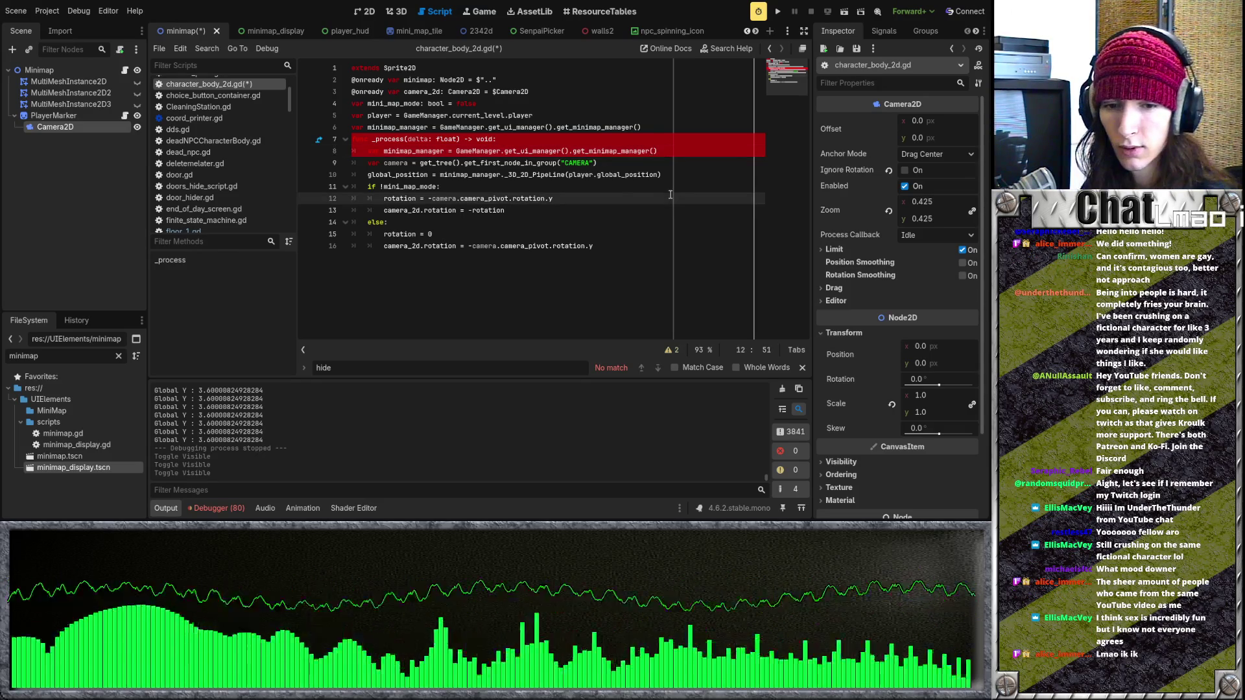
pyautogui.click(634, 234)
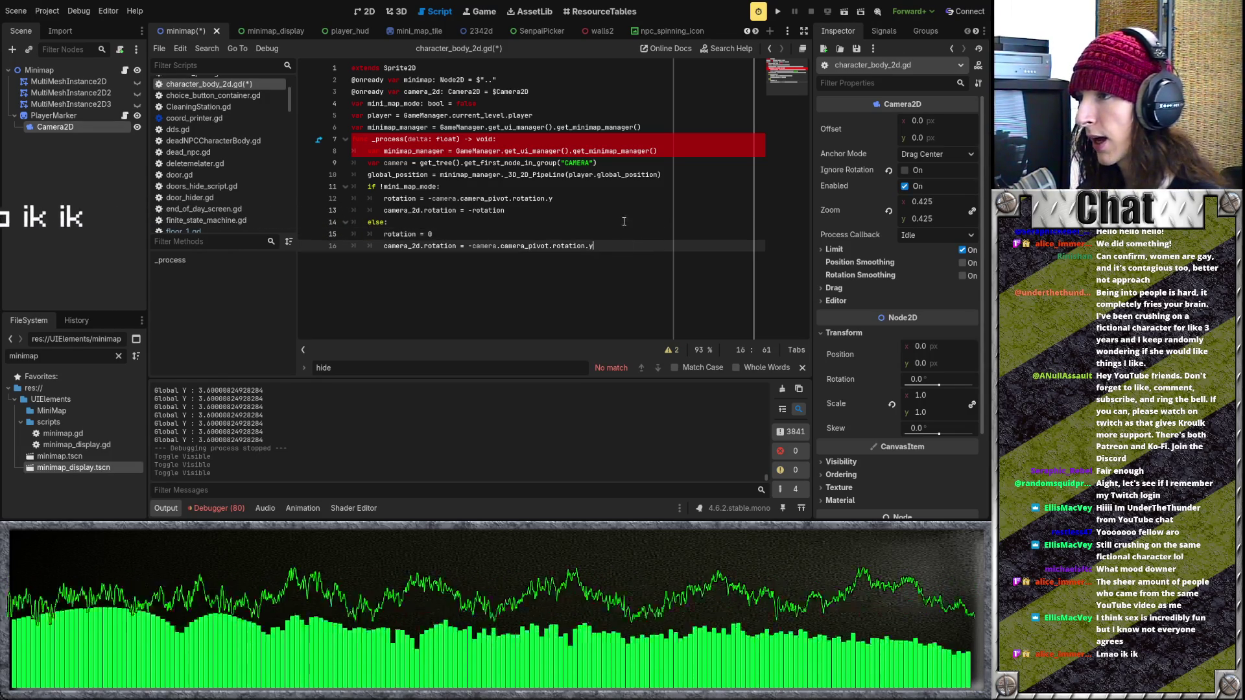
pyautogui.click(624, 193)
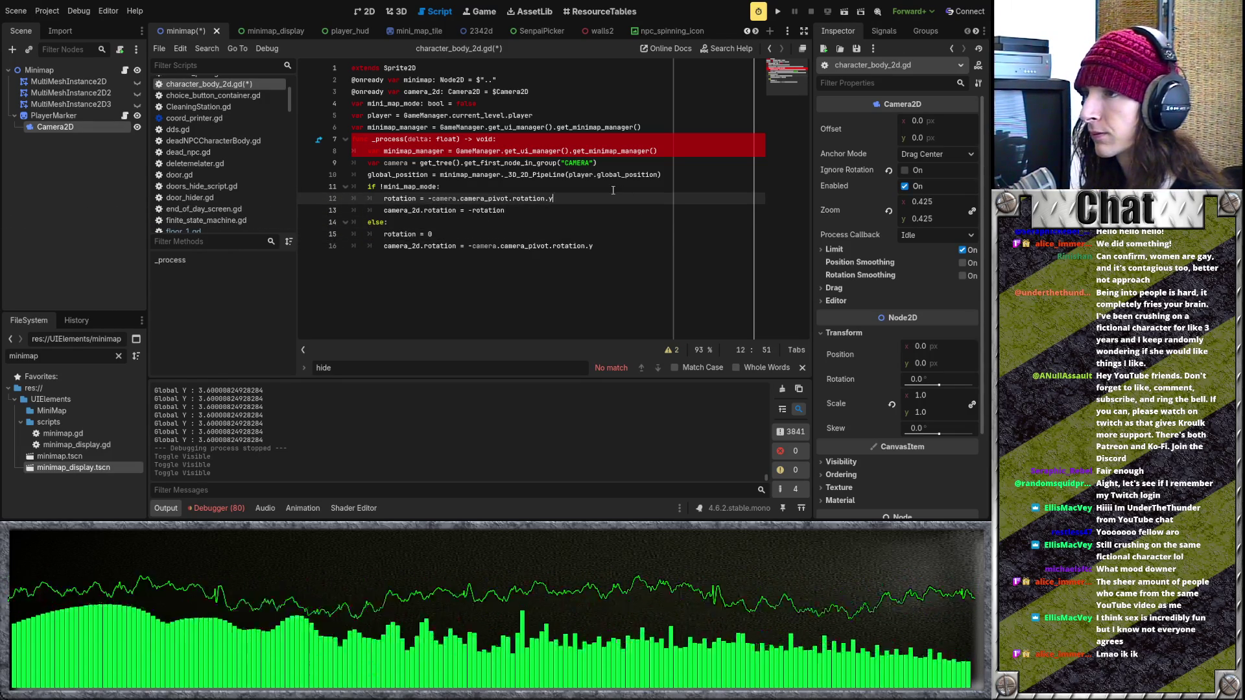
pyautogui.click(612, 189)
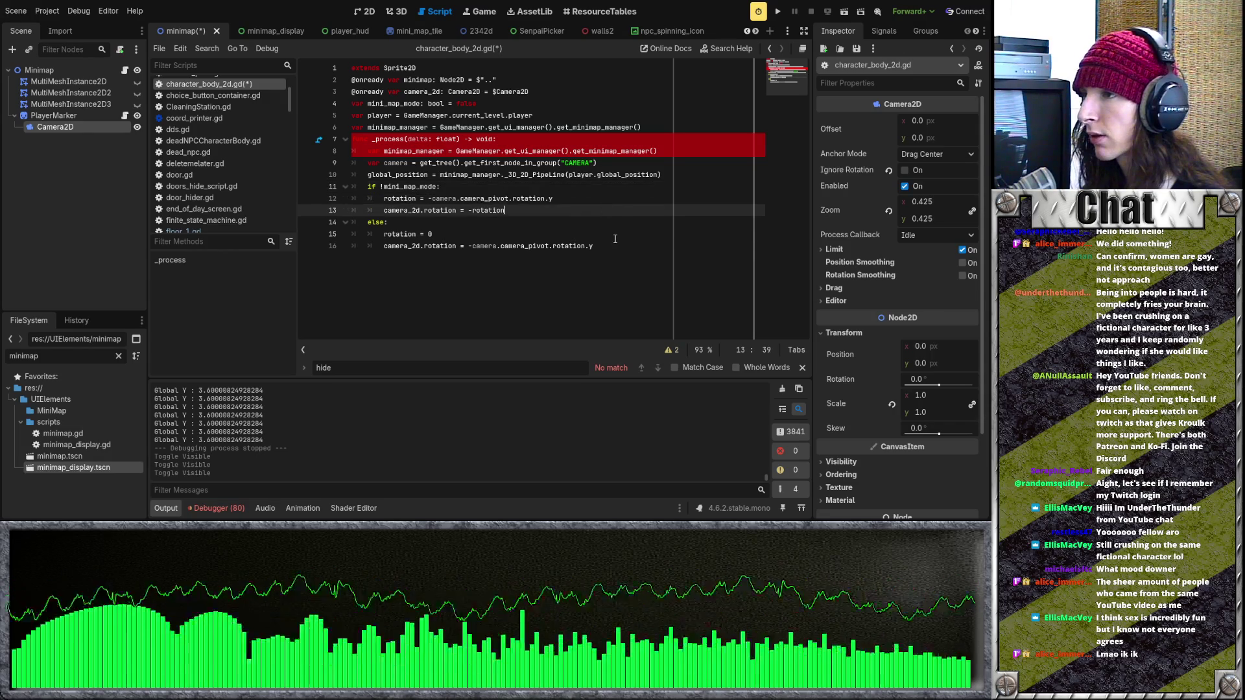
pyautogui.click(609, 210)
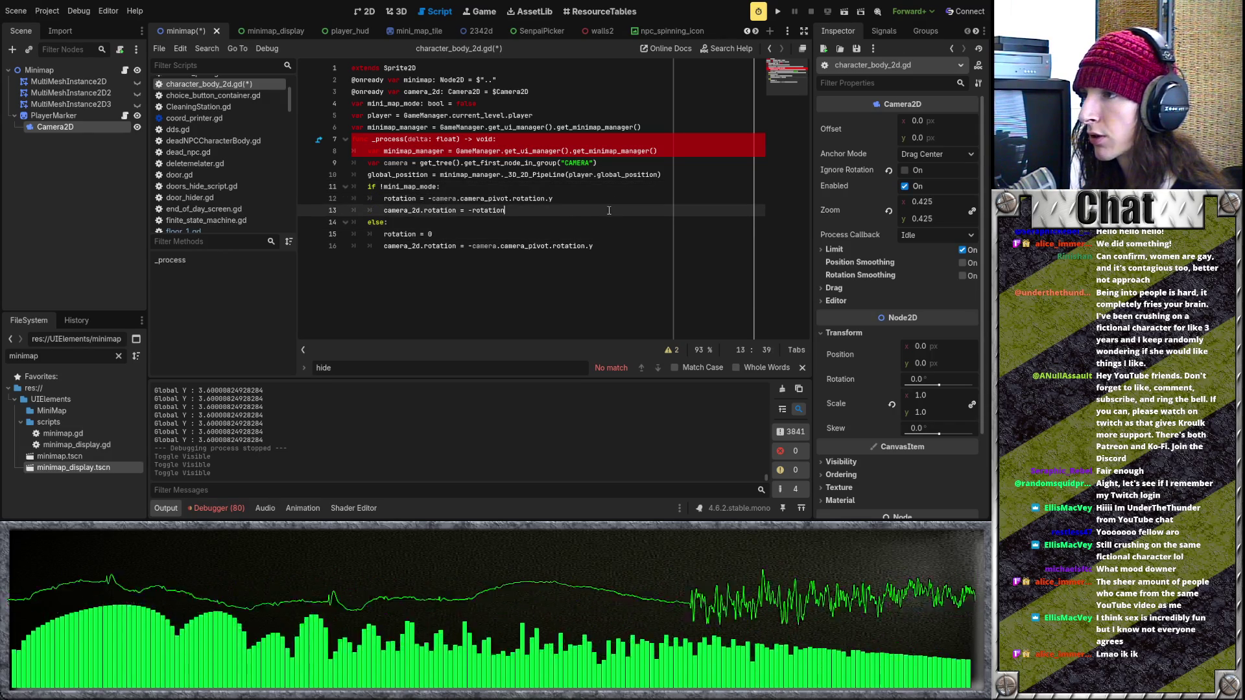
pyautogui.click(633, 175)
pyautogui.moveTo(659, 174); pyautogui.dragTo(596, 174)
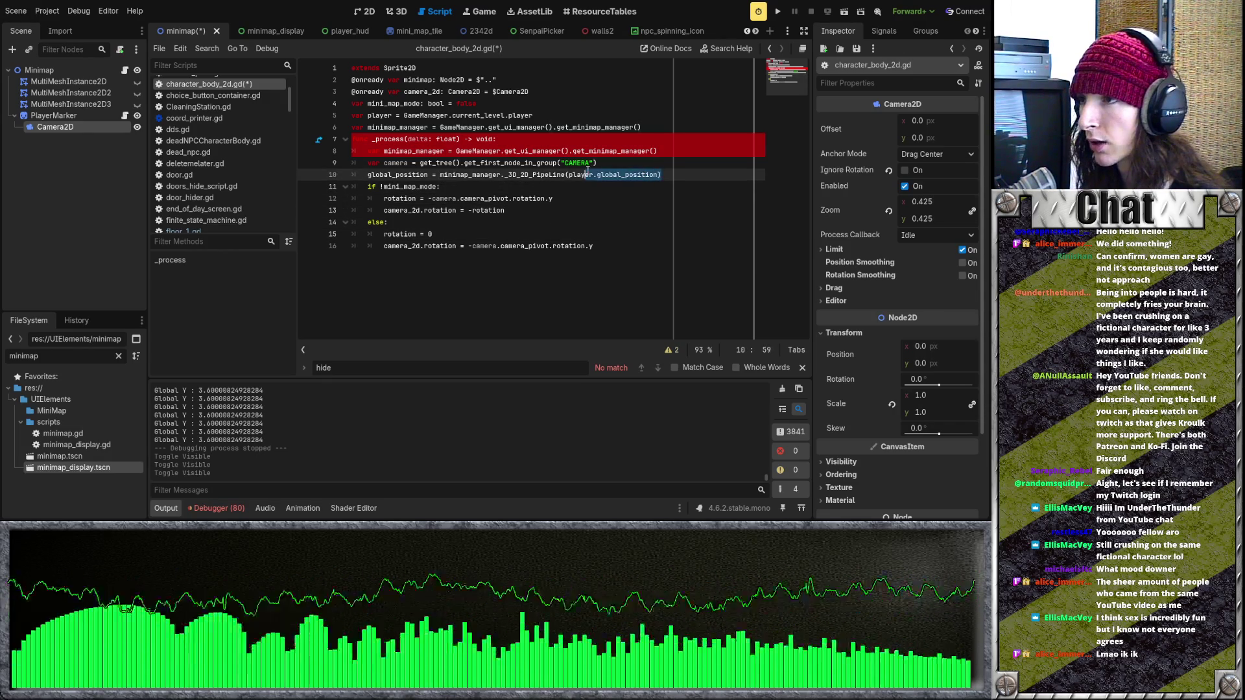
pyautogui.click(650, 181)
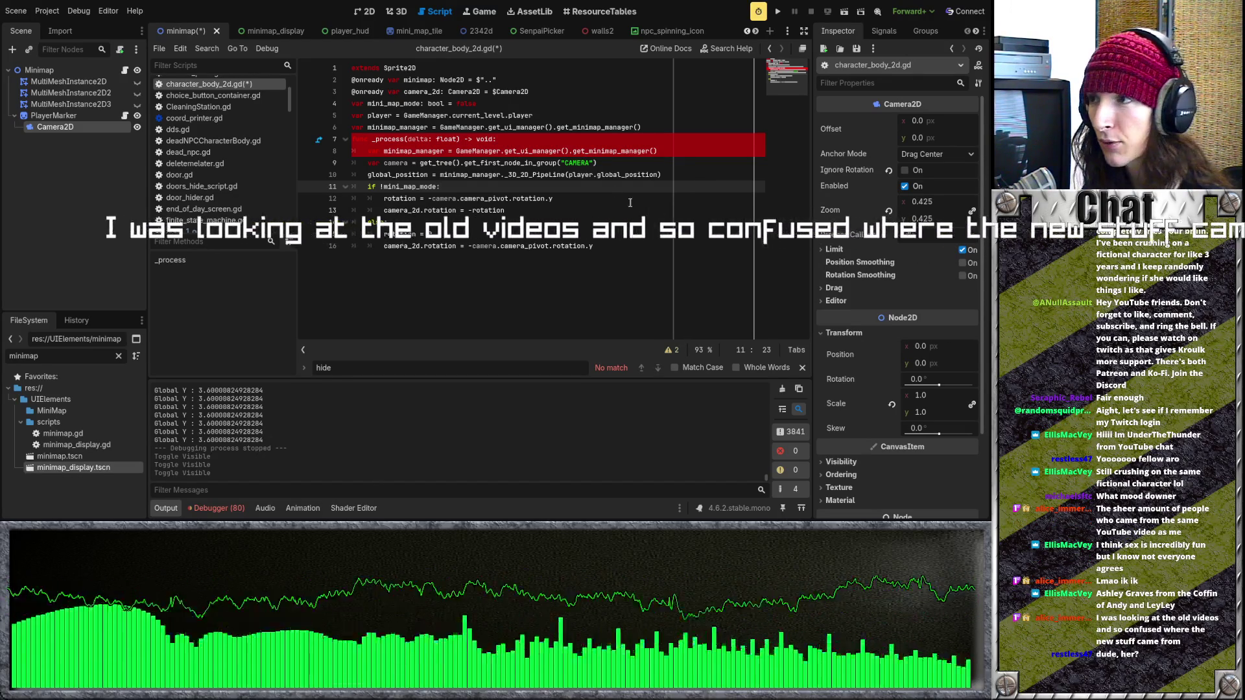
pyautogui.click(584, 210)
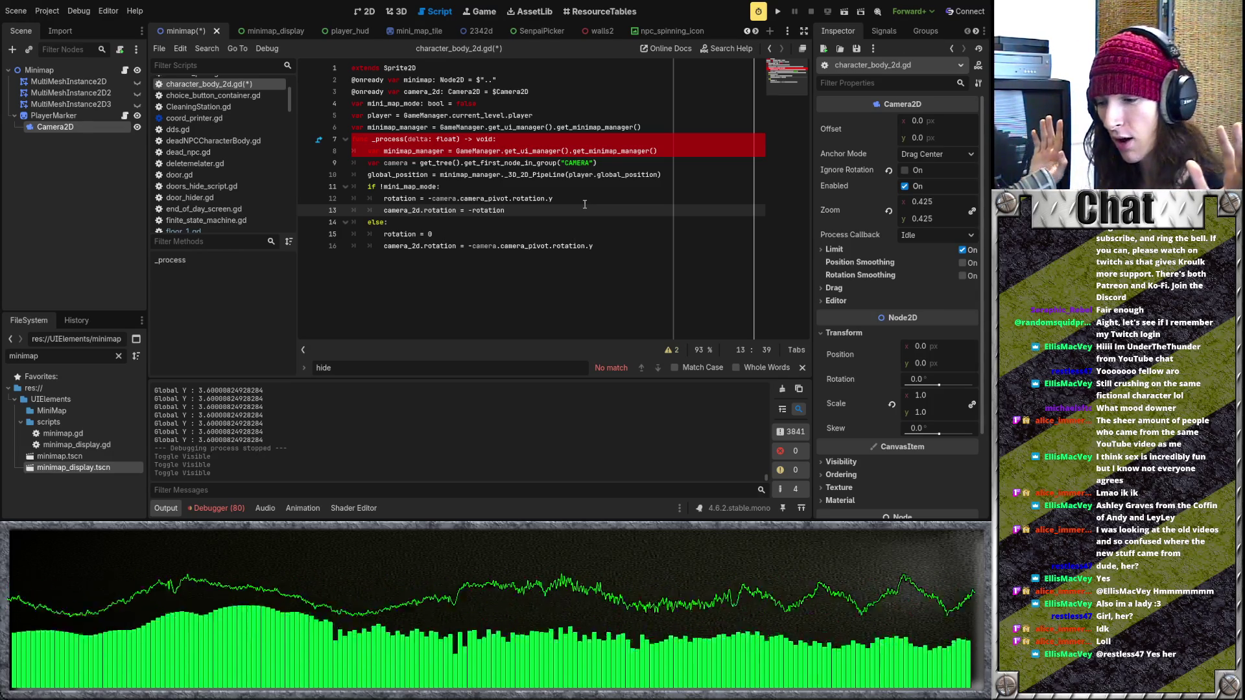
pyautogui.click(584, 203)
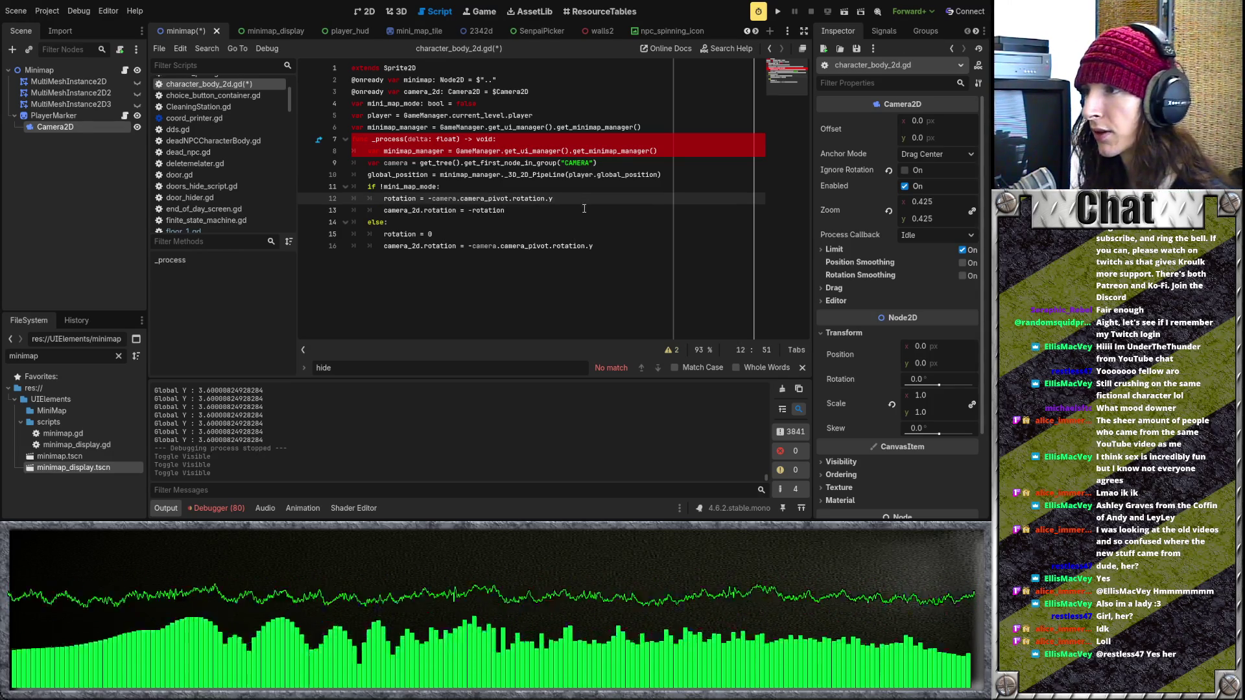
pyautogui.click(584, 208)
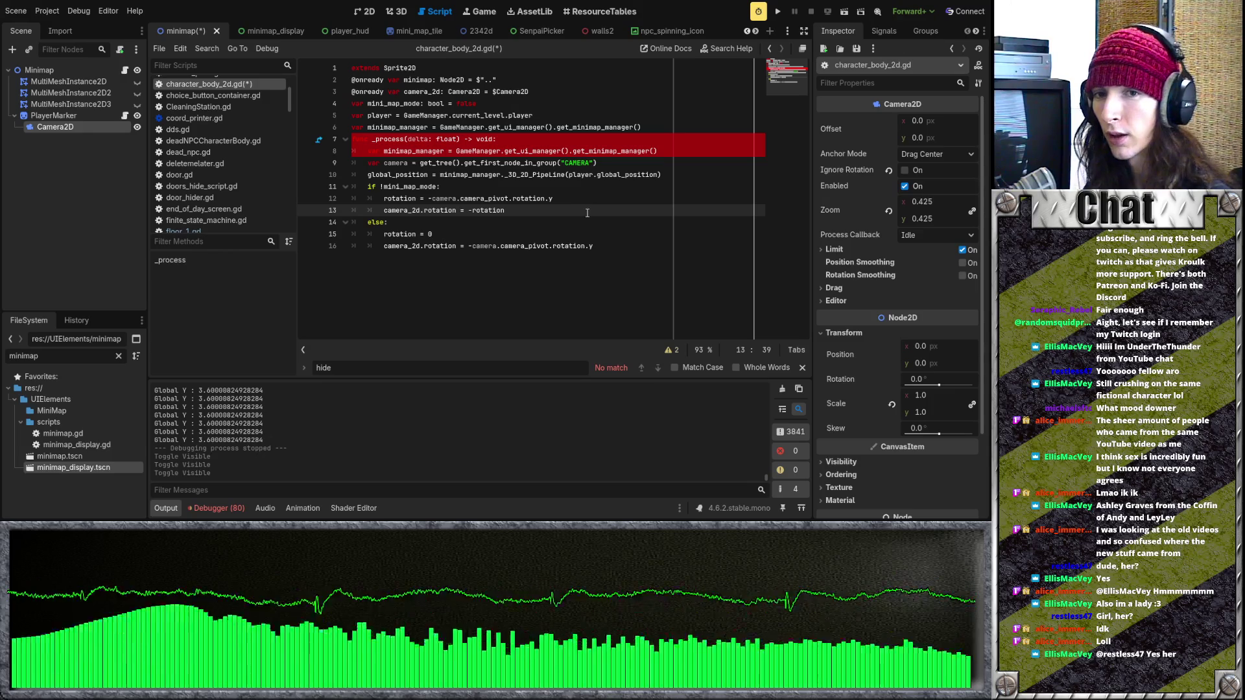
pyautogui.moveTo(615, 198)
pyautogui.mouseDown()
pyautogui.moveTo(600, 174)
pyautogui.moveTo(618, 198)
pyautogui.mouseUp()
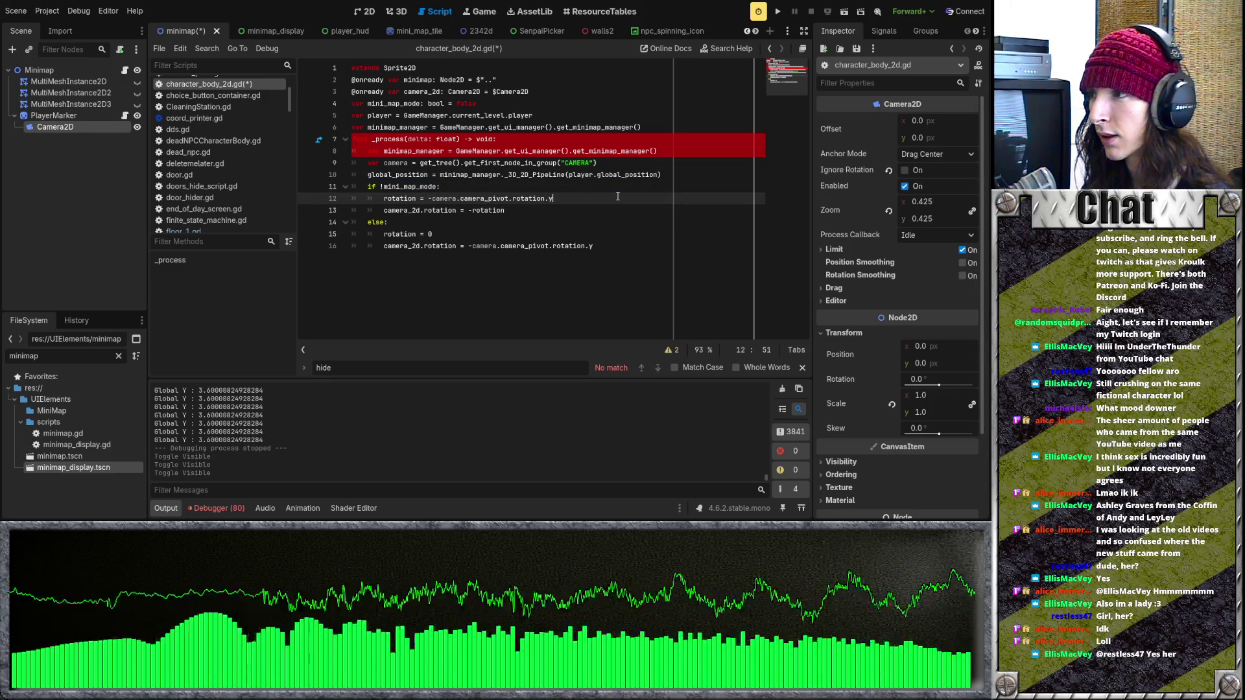
pyautogui.click(624, 206)
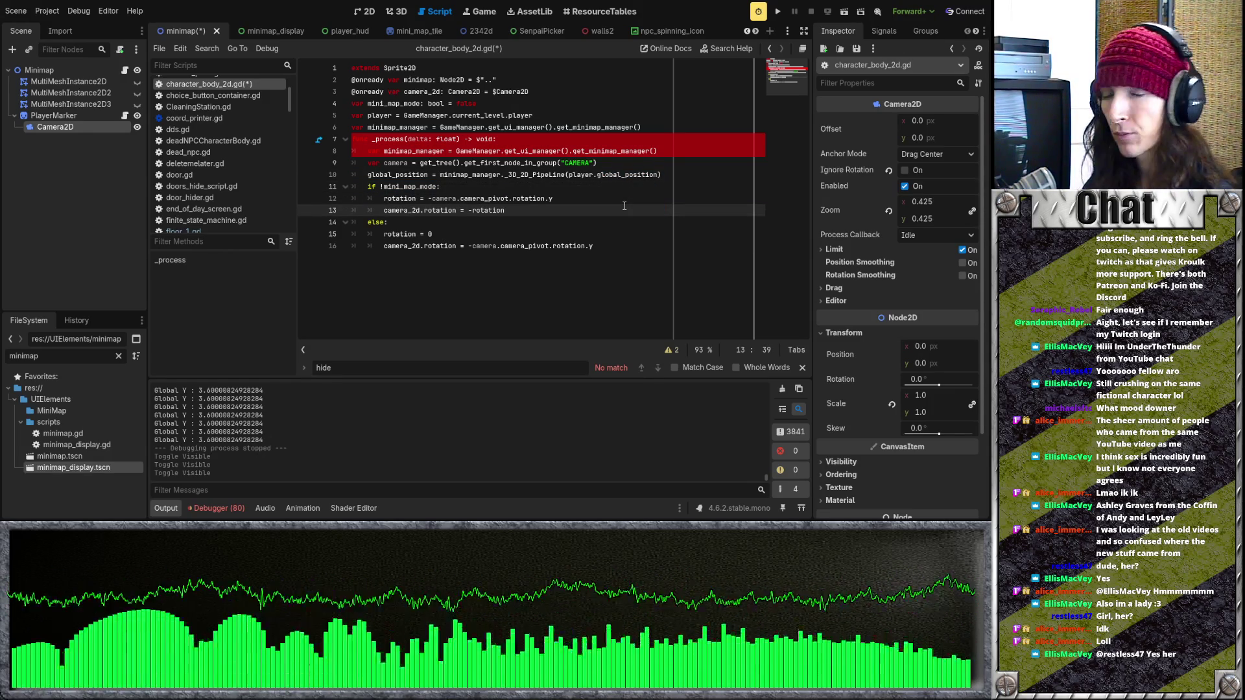
pyautogui.click(626, 200)
pyautogui.tripleClick(619, 197)
pyautogui.click(623, 200)
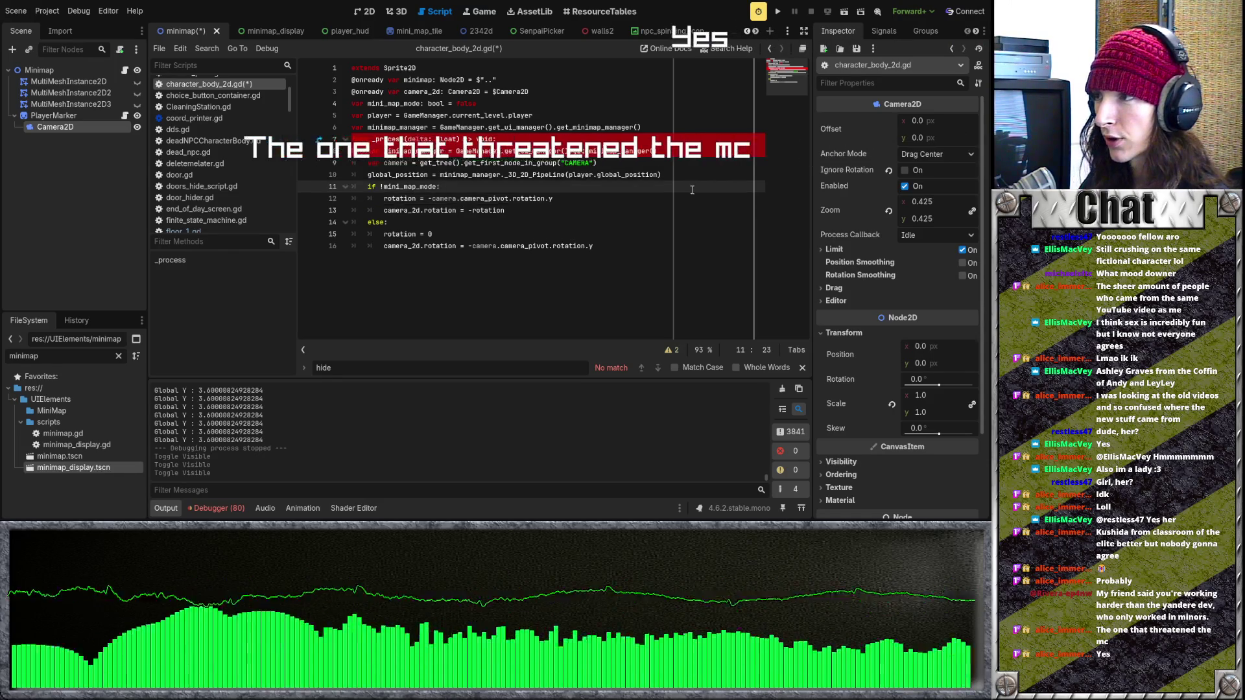
pyautogui.press('Down')
pyautogui.press('Up')
pyautogui.press('Up')
pyautogui.press('Down')
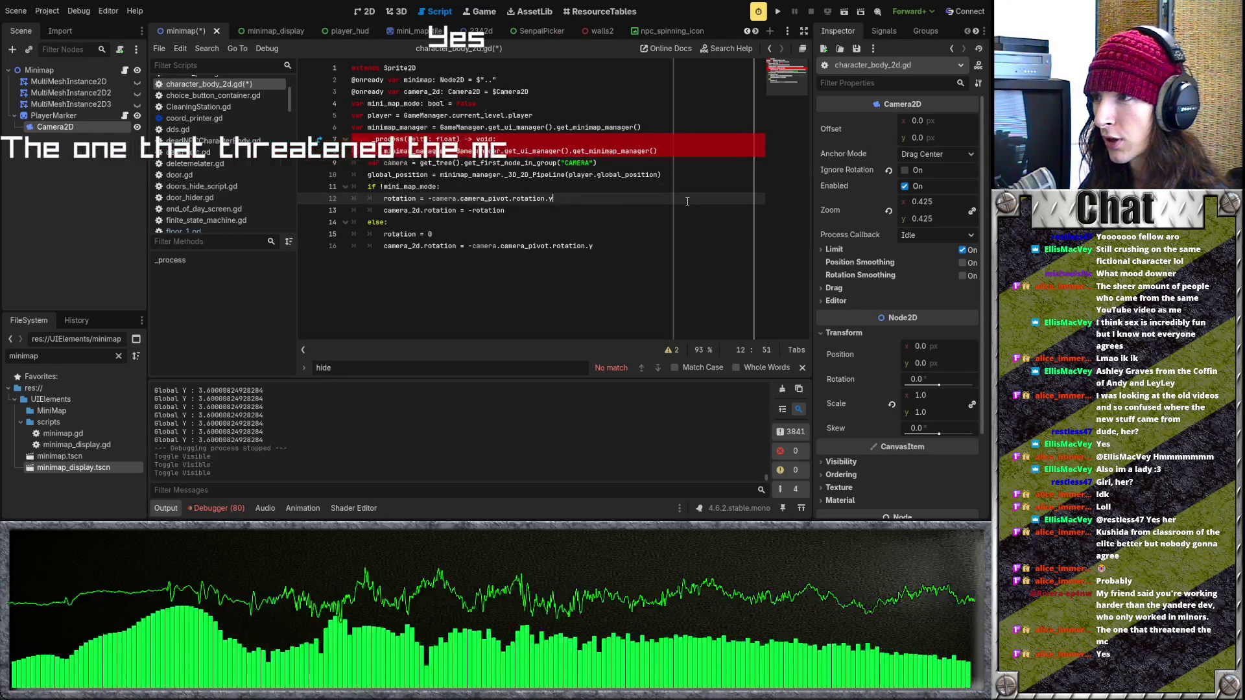
pyautogui.press('Down')
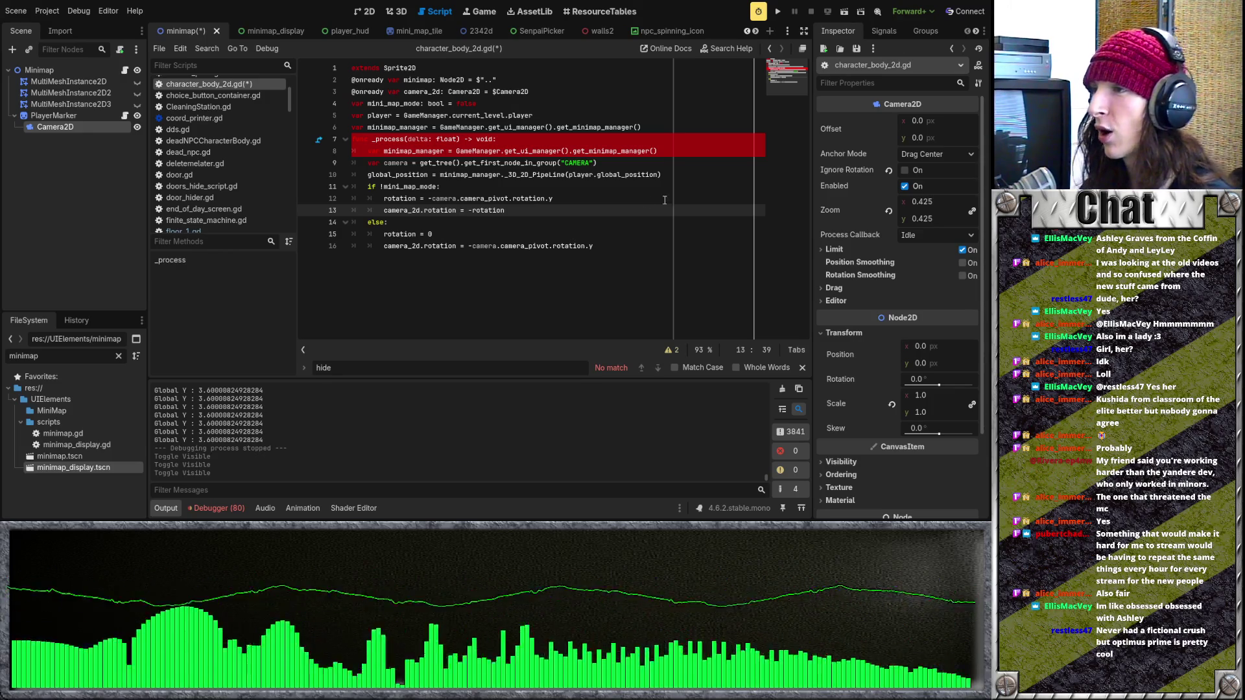
pyautogui.press('Up')
pyautogui.press('Up')
pyautogui.click(677, 175)
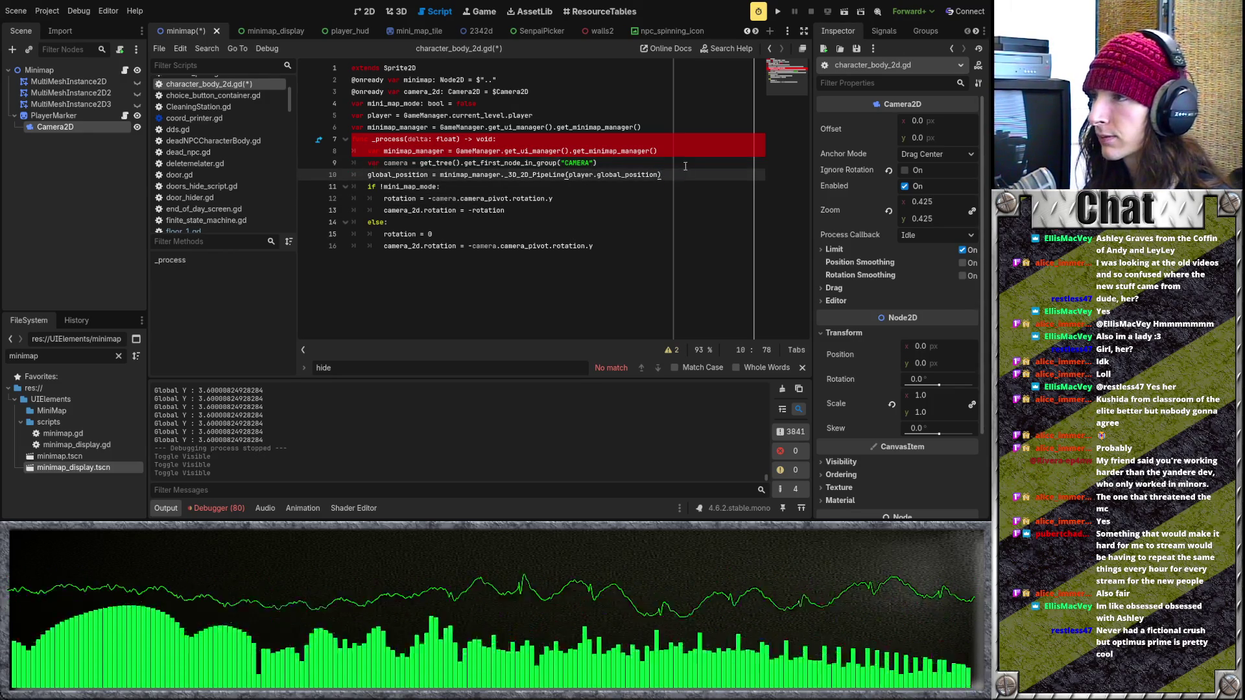
pyautogui.press('Up')
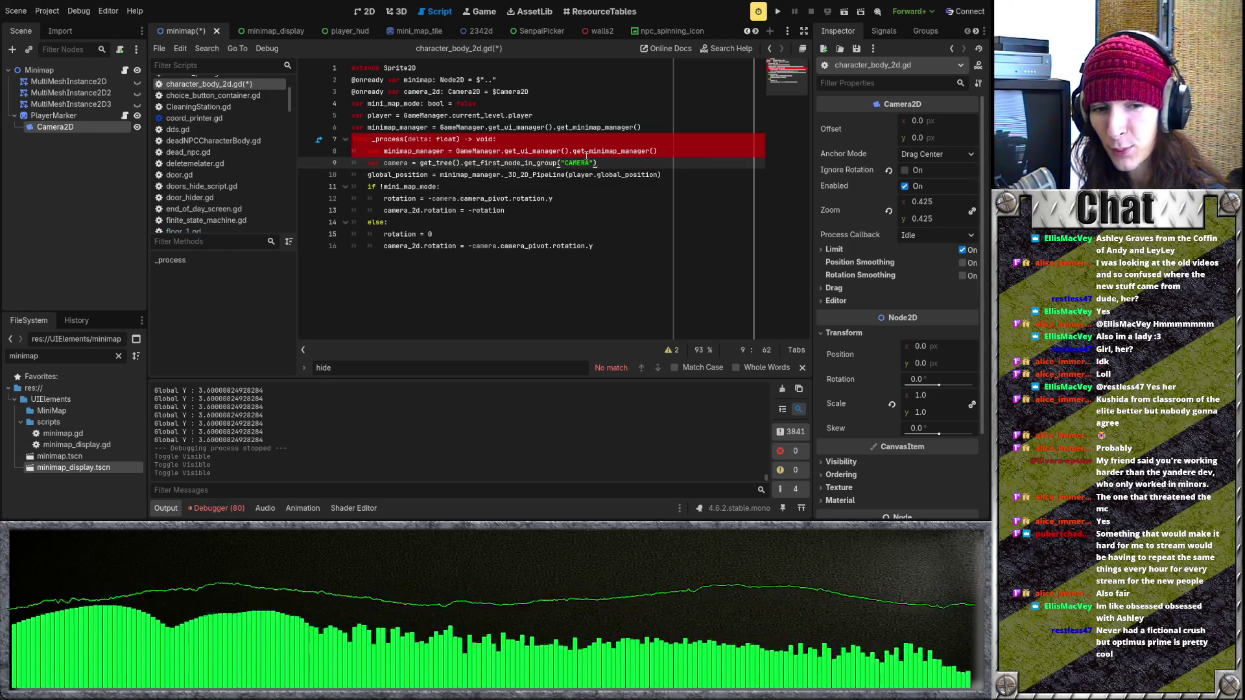
pyautogui.click(658, 175)
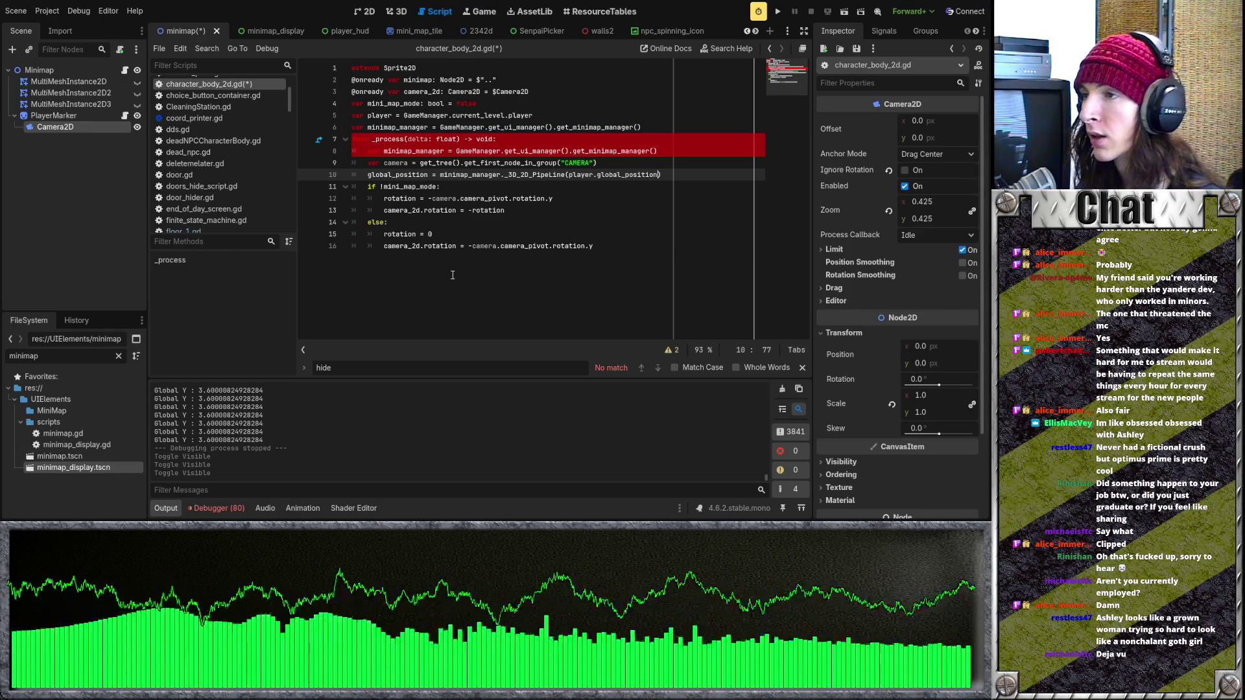
pyautogui.moveTo(616, 247)
pyautogui.mouseDown()
pyautogui.moveTo(364, 222)
pyautogui.moveTo(426, 210)
pyautogui.mouseUp()
pyautogui.hotkey('ctrl', 'z')
pyautogui.hotkey('ctrl', 'z')
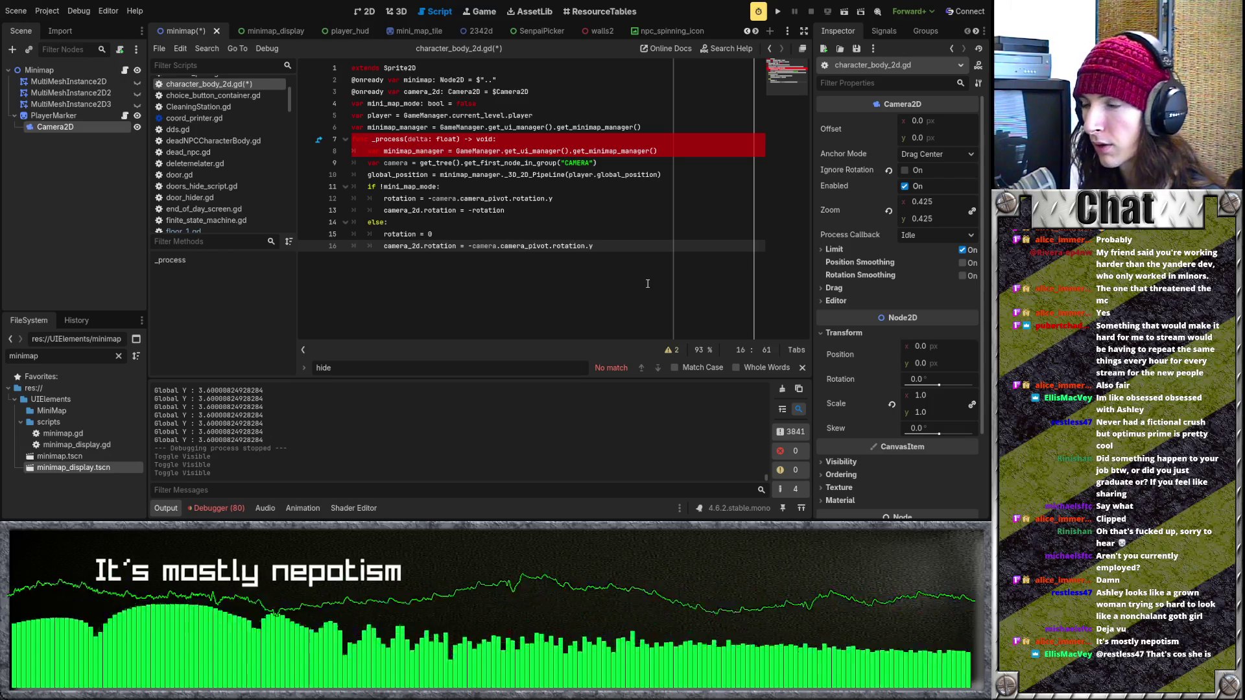
# Step: Inspect the if !mini_map_mode block, then open the Node documentation for get_tree()
pyautogui.moveTo(645, 260)
pyautogui.mouseDown()
pyautogui.moveTo(583, 234)
pyautogui.moveTo(587, 165)
pyautogui.mouseUp()
pyautogui.click(598, 196)
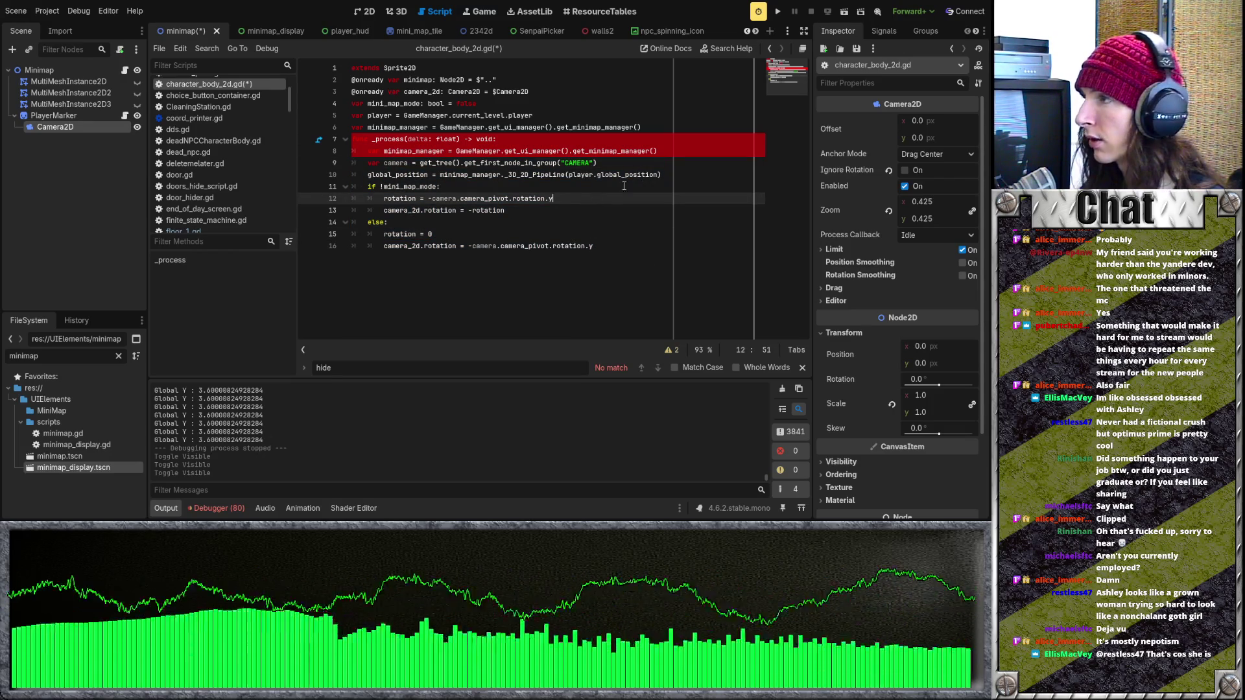
pyautogui.moveTo(571, 195); pyautogui.dragTo(545, 172)
pyautogui.click(456, 198)
pyautogui.tripleClick(382, 187)
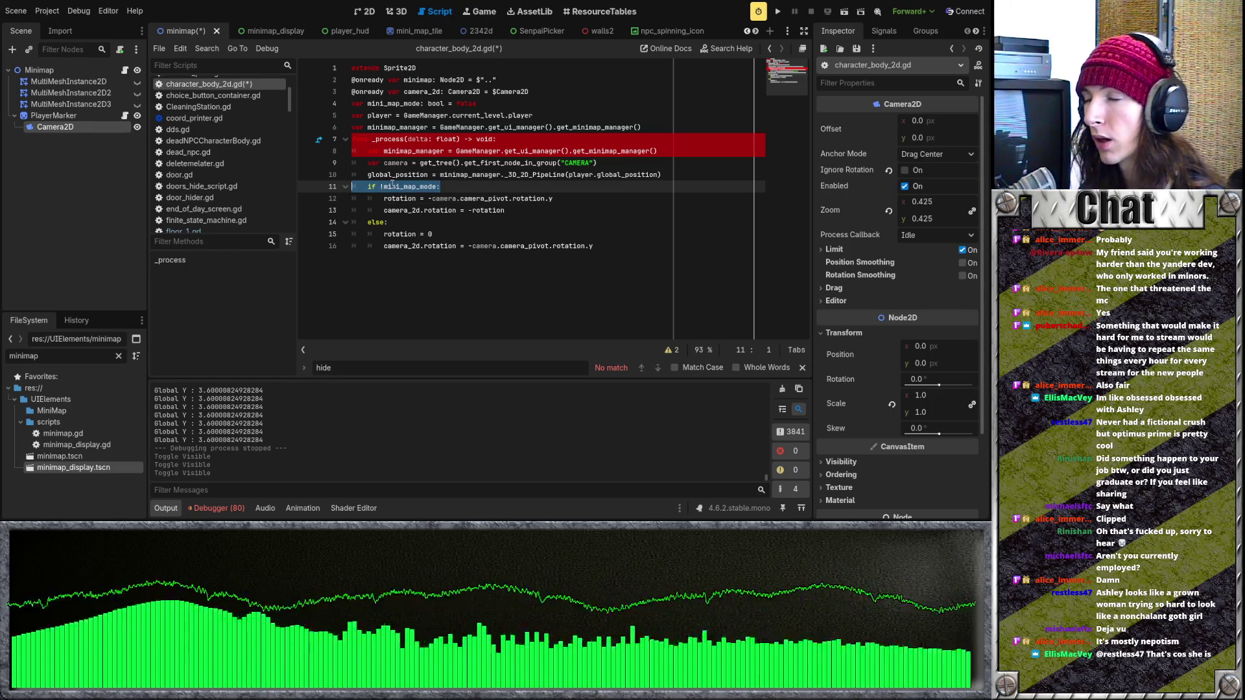
pyautogui.click(480, 189)
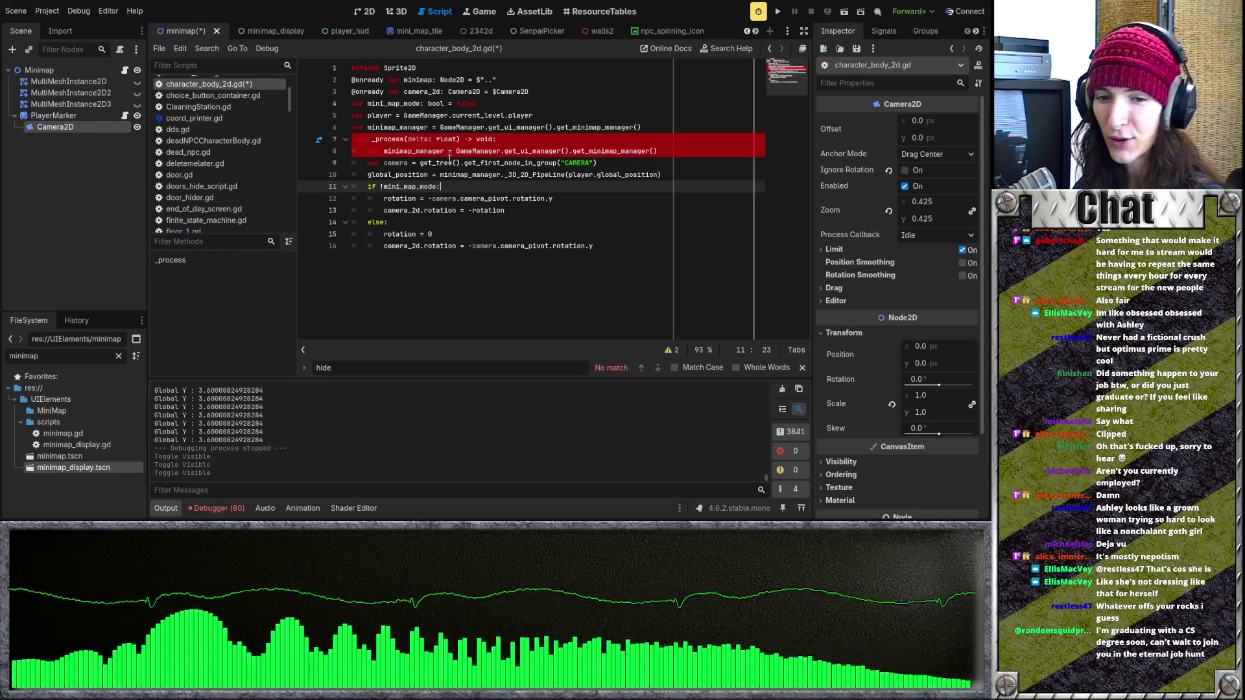
pyautogui.keyDown('ctrl'); pyautogui.click(447, 163); pyautogui.keyUp('ctrl')
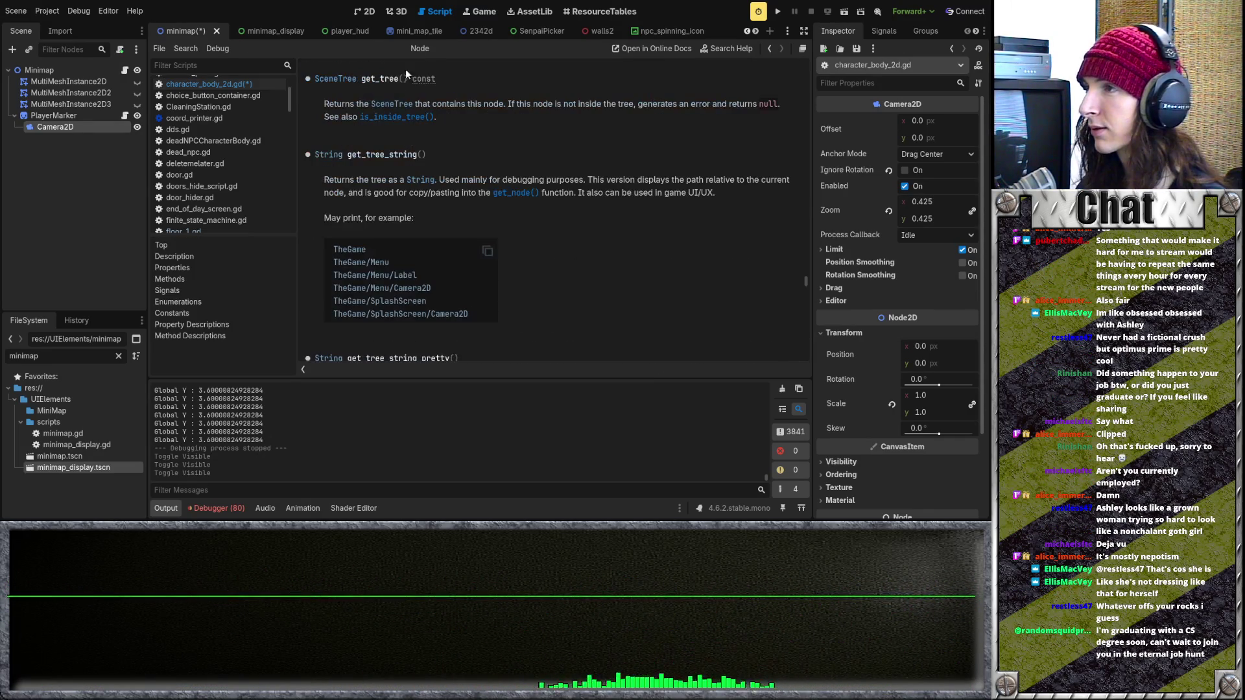
# Step: Switch to the mini_map_tile scene and look through choice_button_container.gd
pyautogui.click(418, 31)
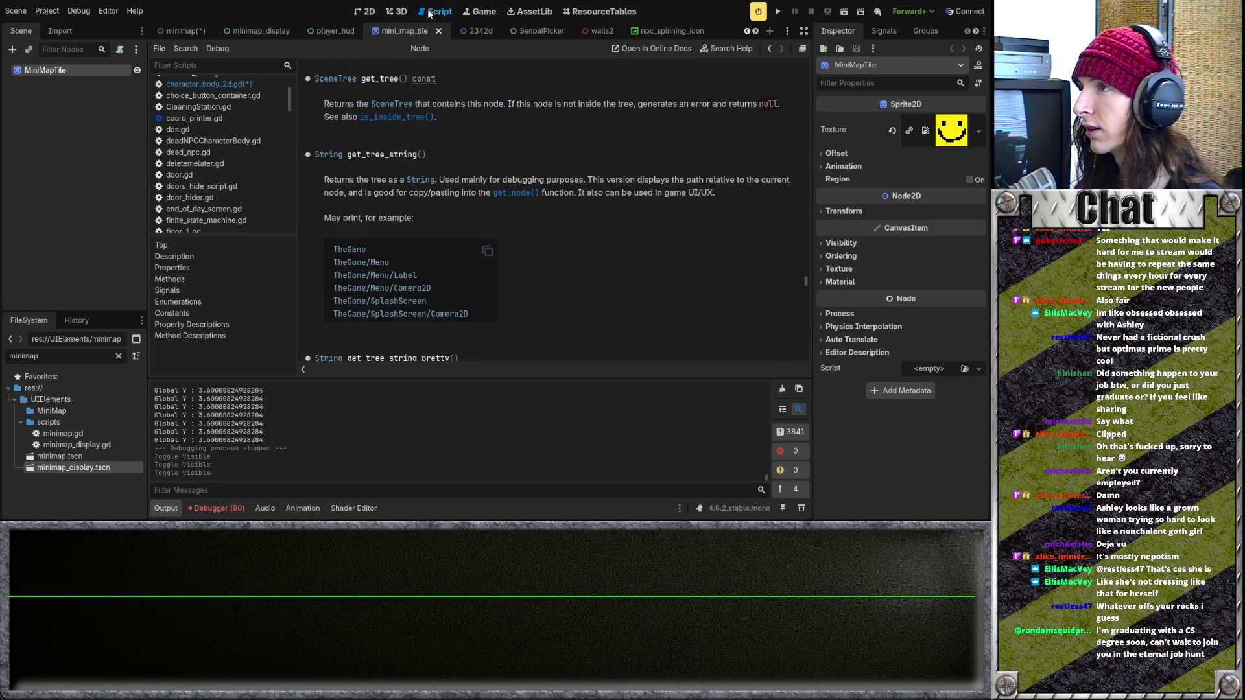
pyautogui.click(200, 99)
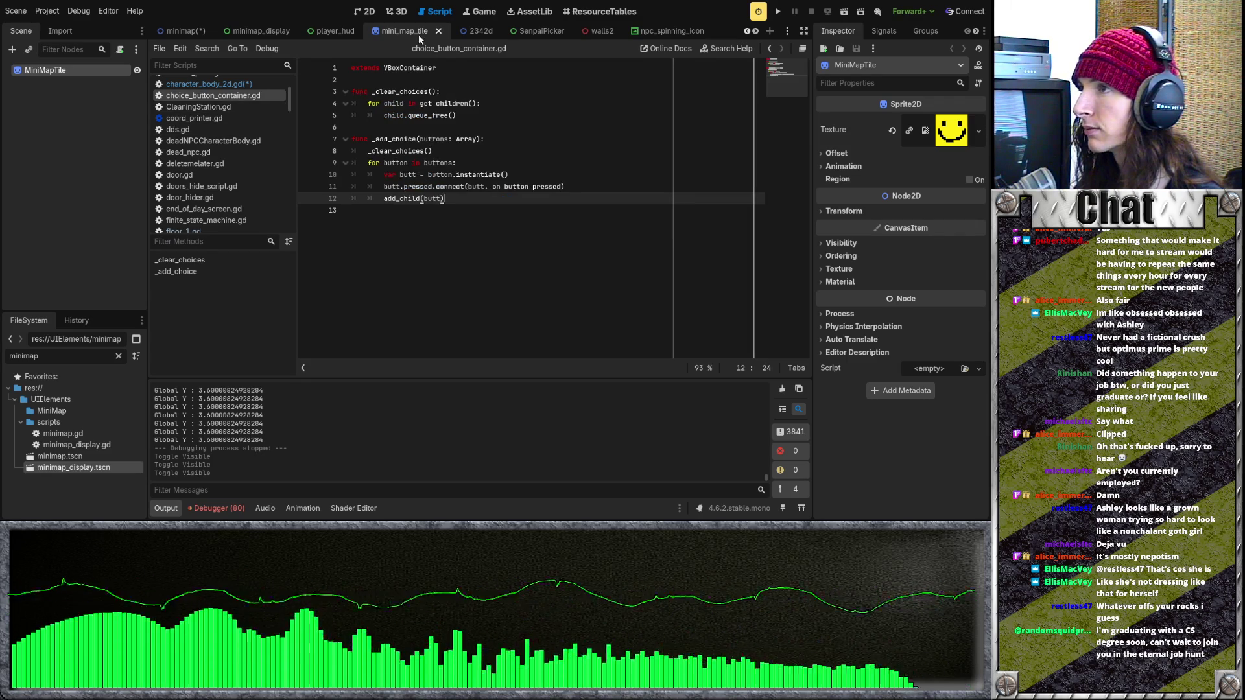
pyautogui.scroll(-10, 415, 32)
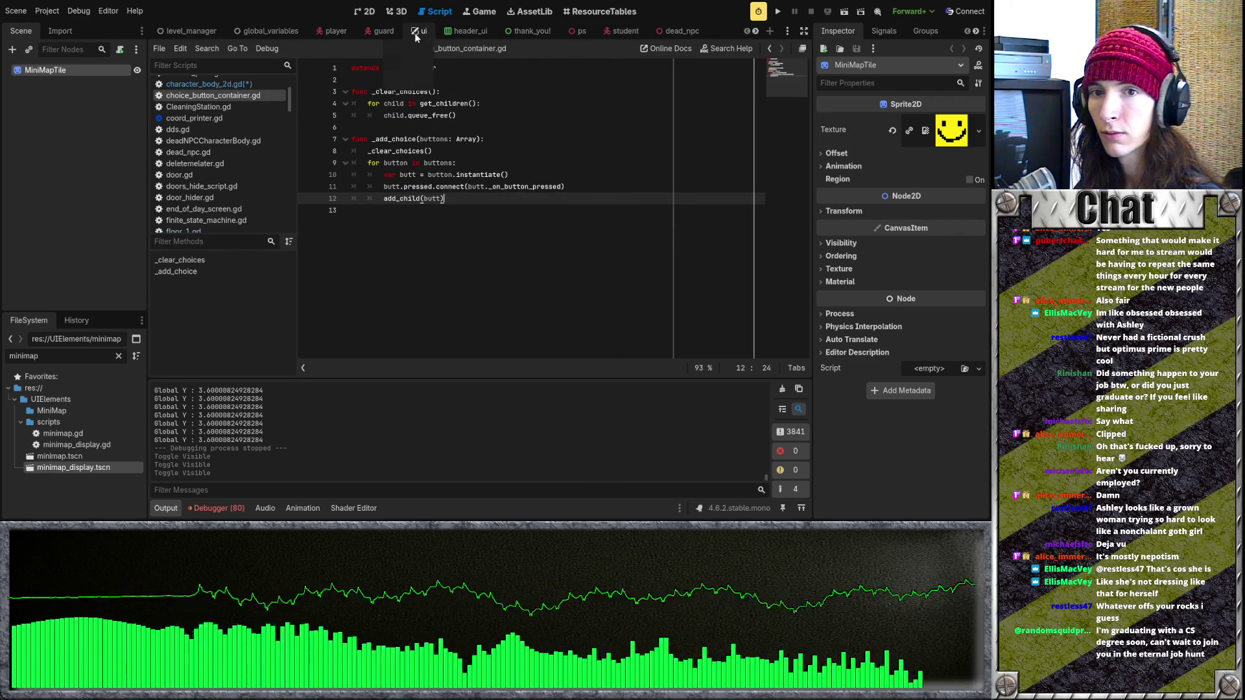
pyautogui.scroll(-3, 415, 33)
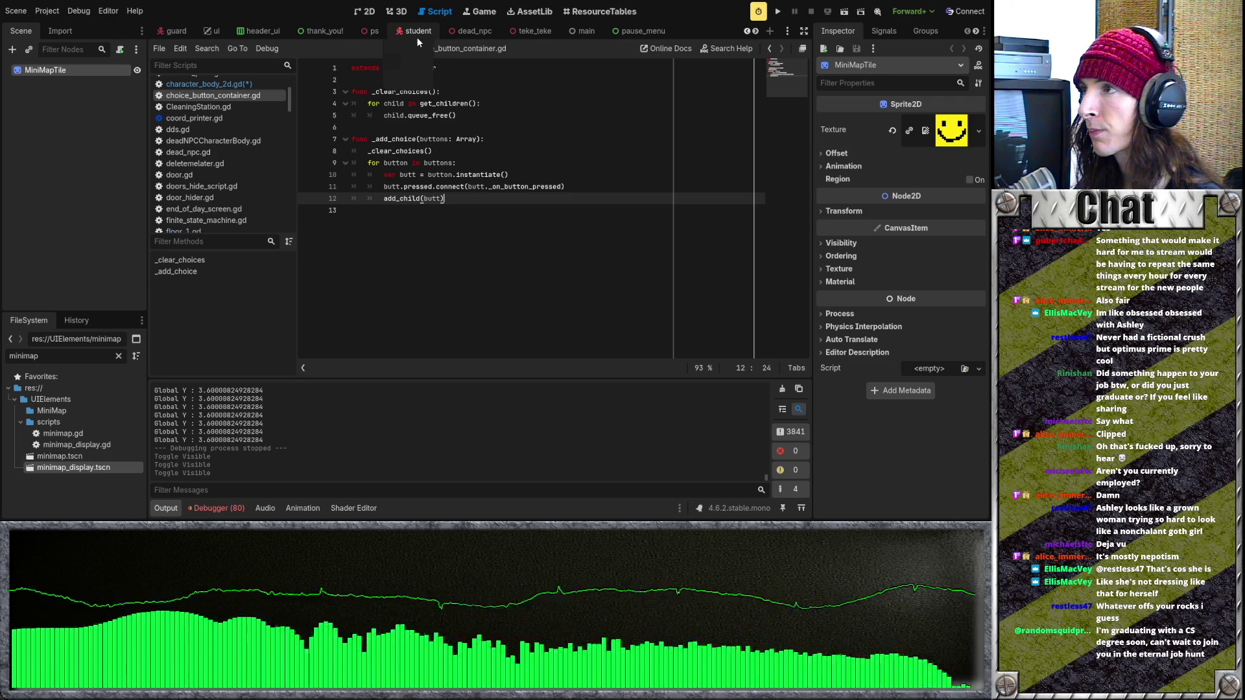
pyautogui.scroll(3, 422, 33)
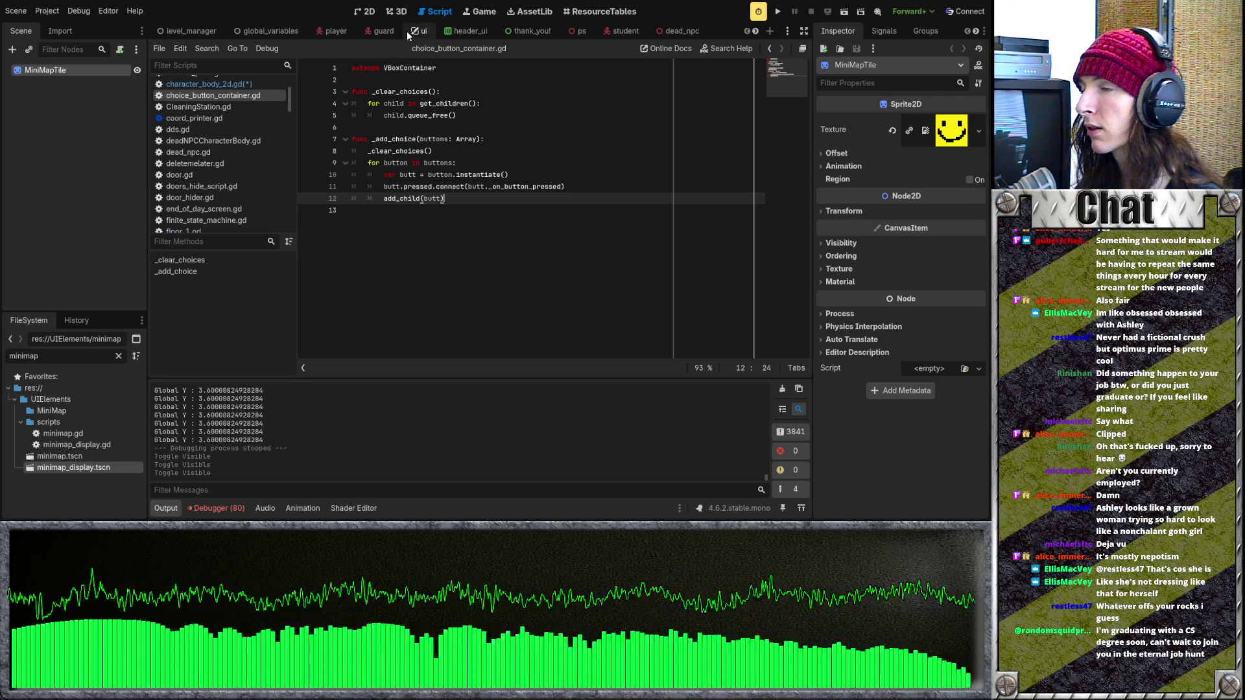
pyautogui.scroll(-9, 409, 31)
# Step: Run the project from settings_menu, then close that scene and switch to minimap_display
pyautogui.click(423, 34)
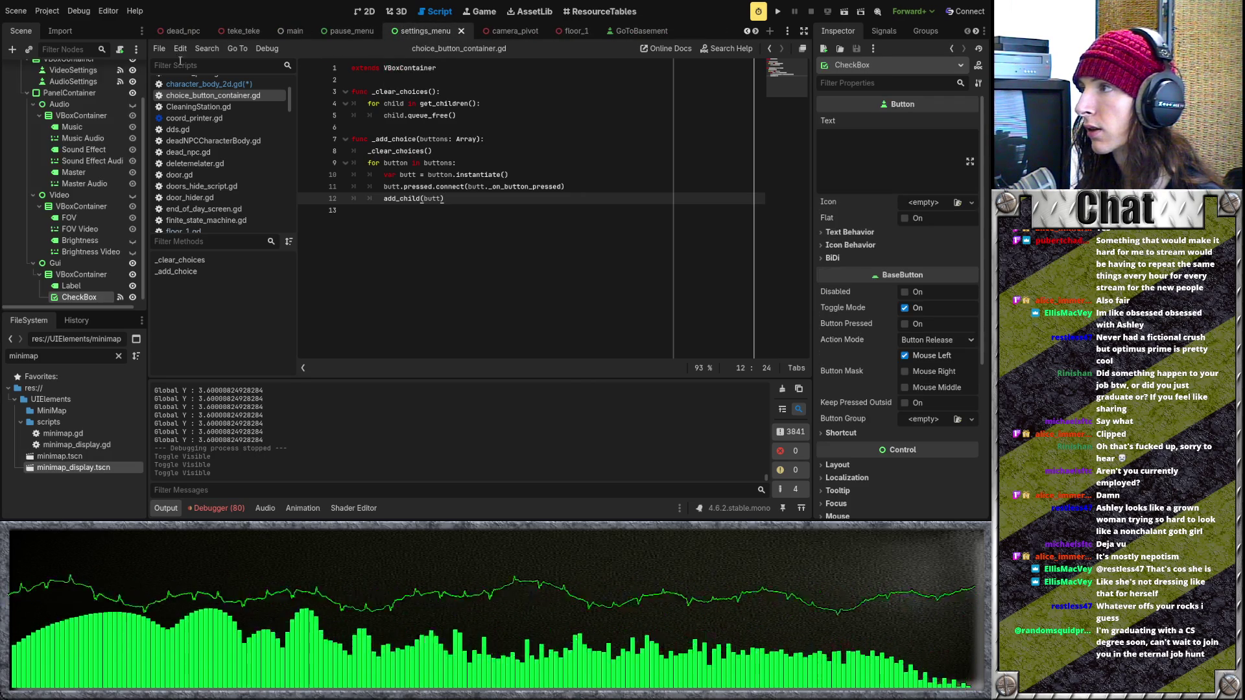
pyautogui.press('F5')
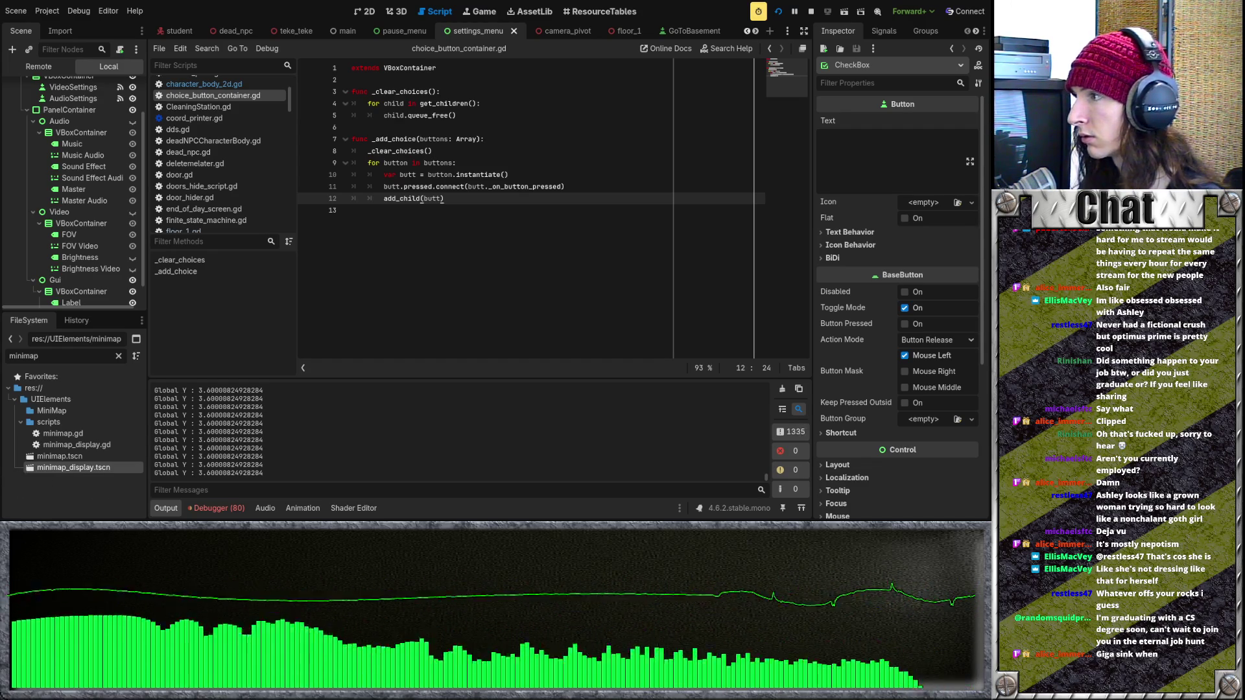
pyautogui.click(514, 32)
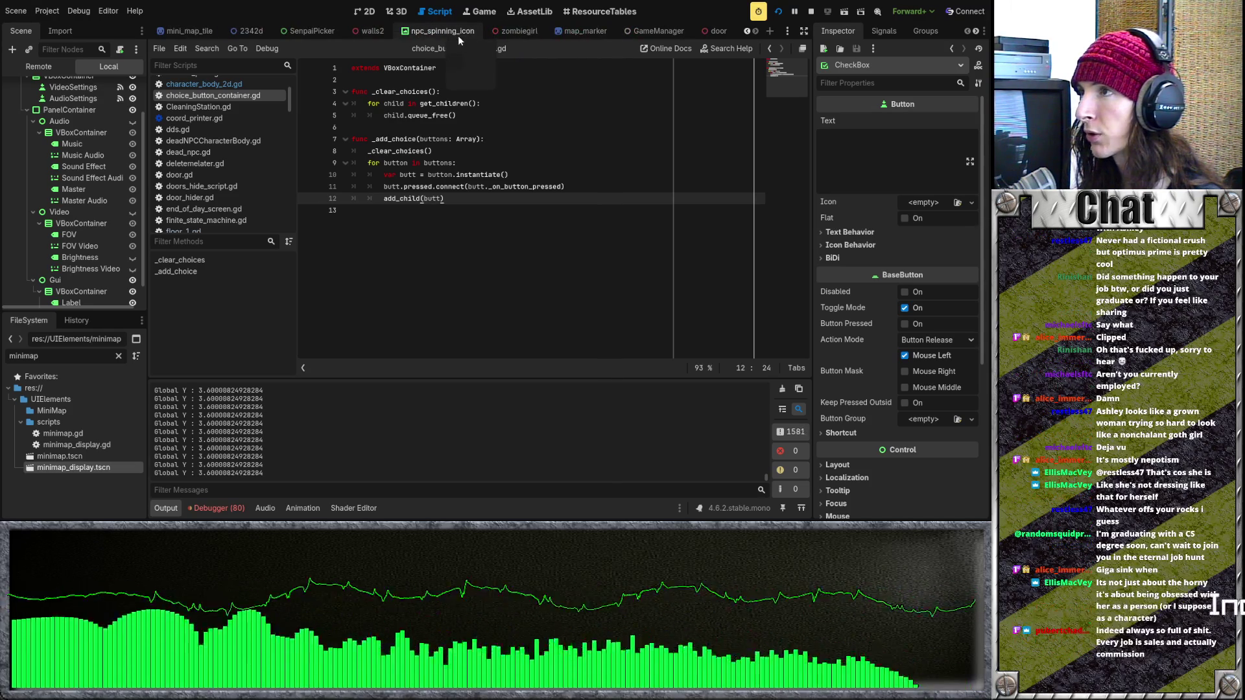
pyautogui.click(331, 37)
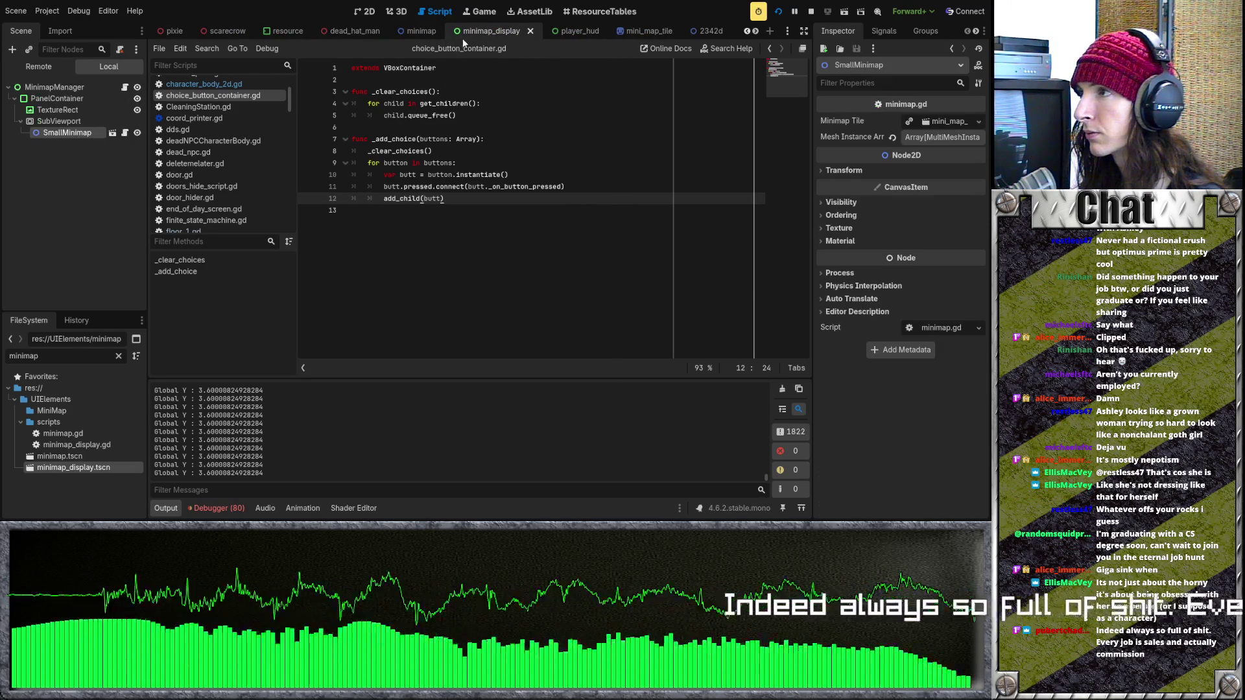
# Step: Inspect the minimap scene's first layer node, then stop the game and switch to minimap_display
pyautogui.click(113, 133)
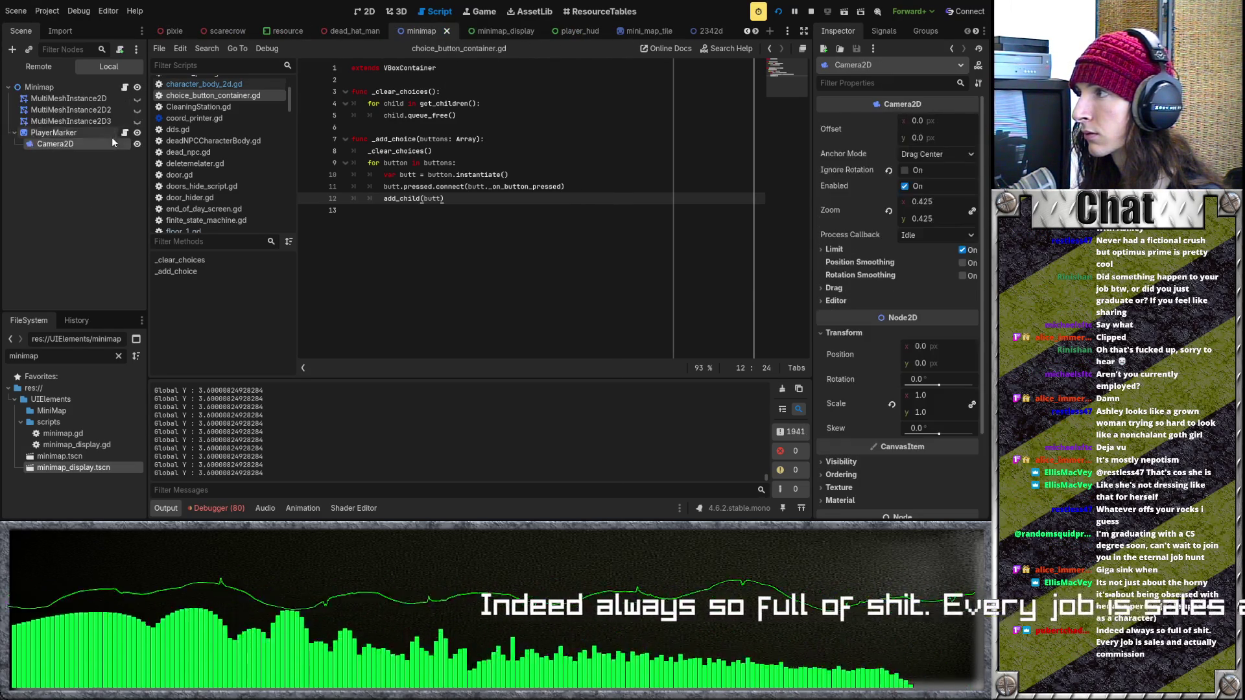
pyautogui.click(97, 99)
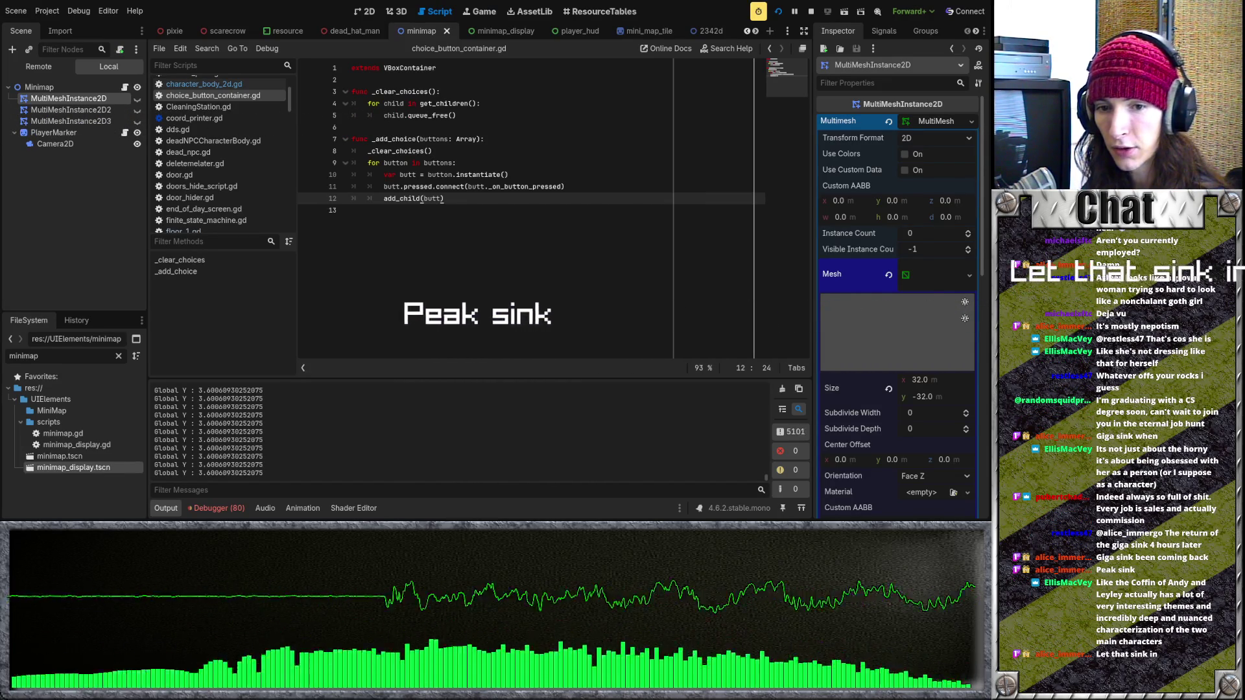
pyautogui.press('F8')
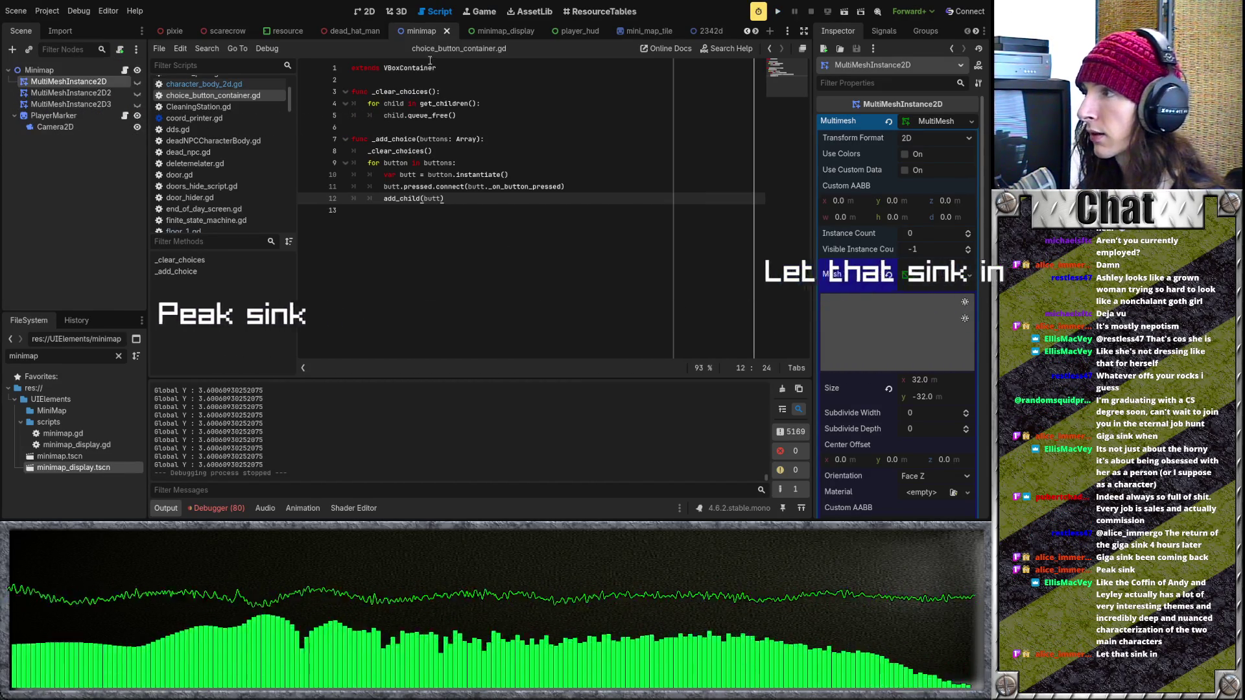
pyautogui.click(506, 31)
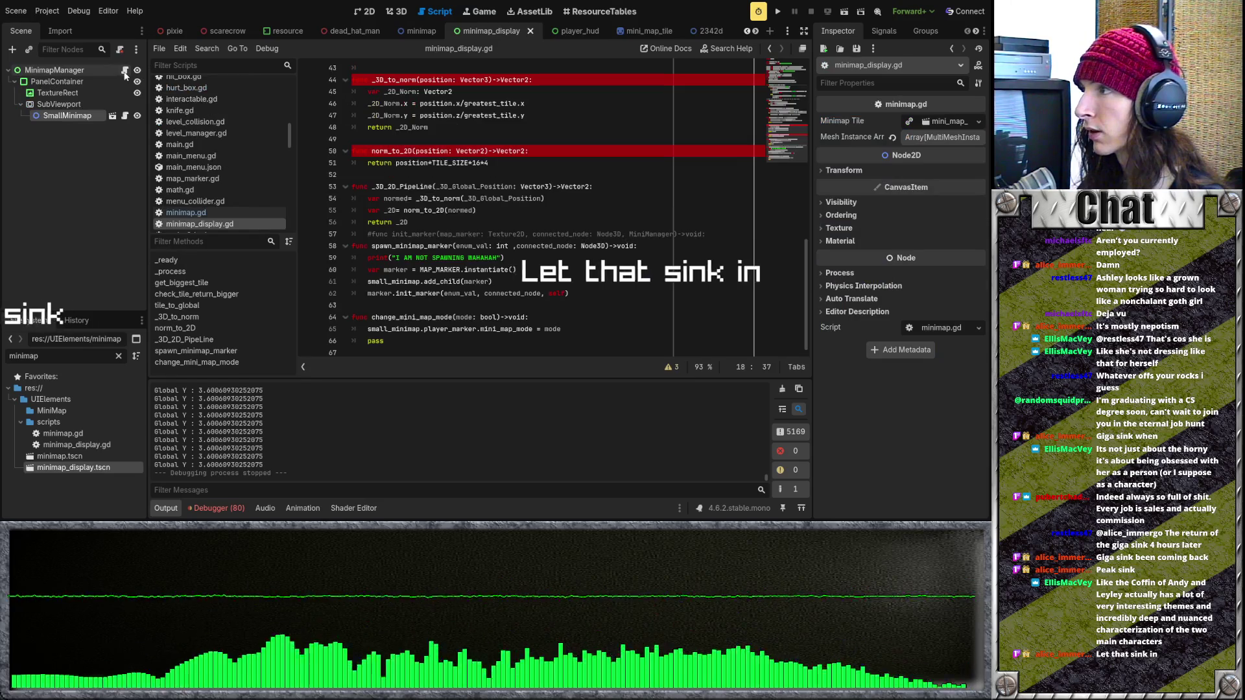
# Step: Open minimap.gd from the minimap scene, discarding an accidental new line in _ready
pyautogui.click(422, 31)
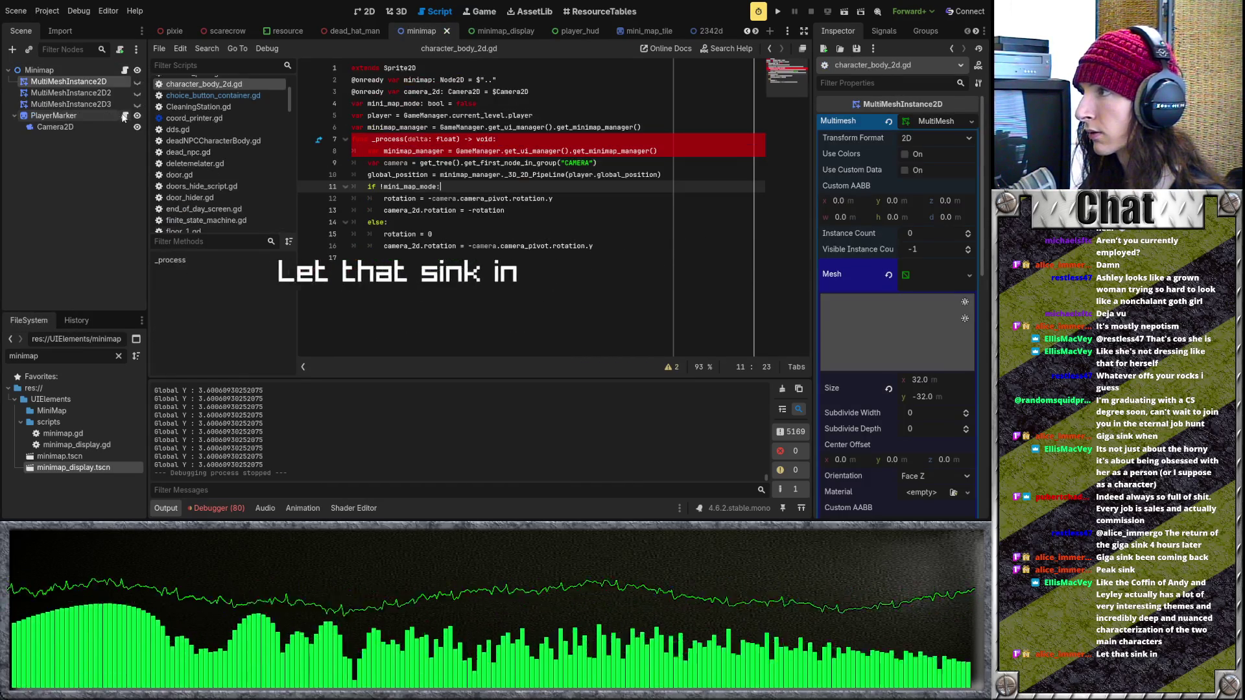
pyautogui.click(124, 69)
pyautogui.scroll(-5, 532, 184)
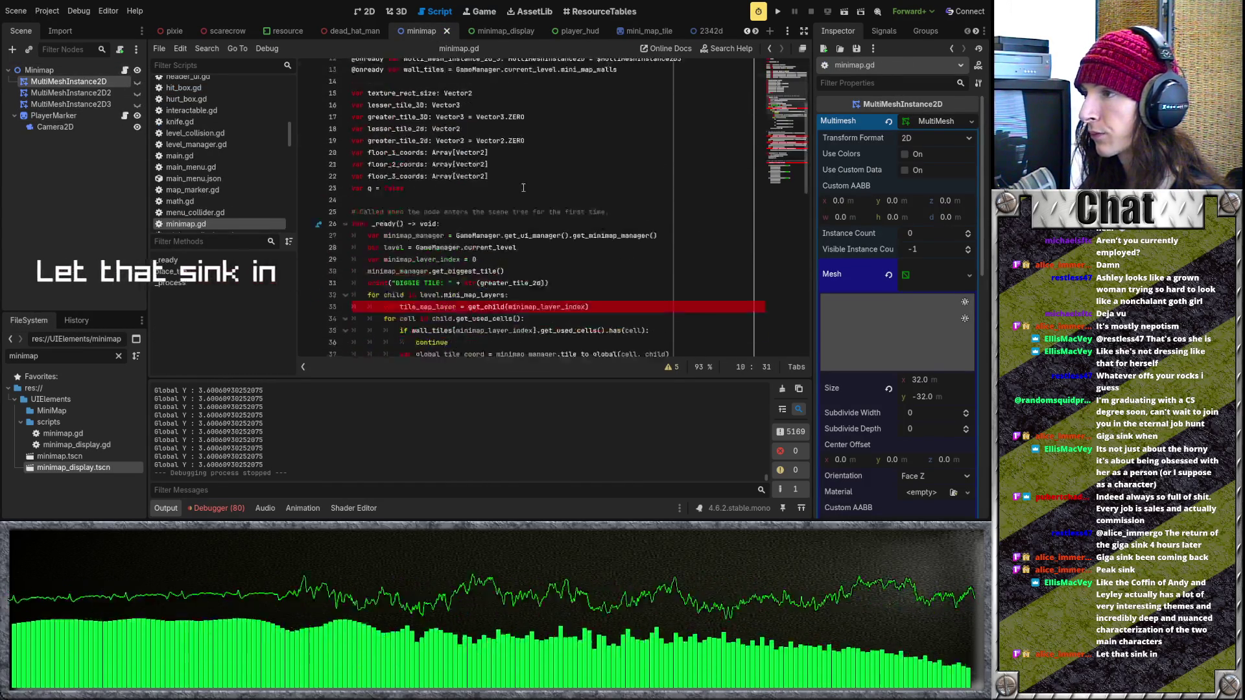
pyautogui.click(480, 163)
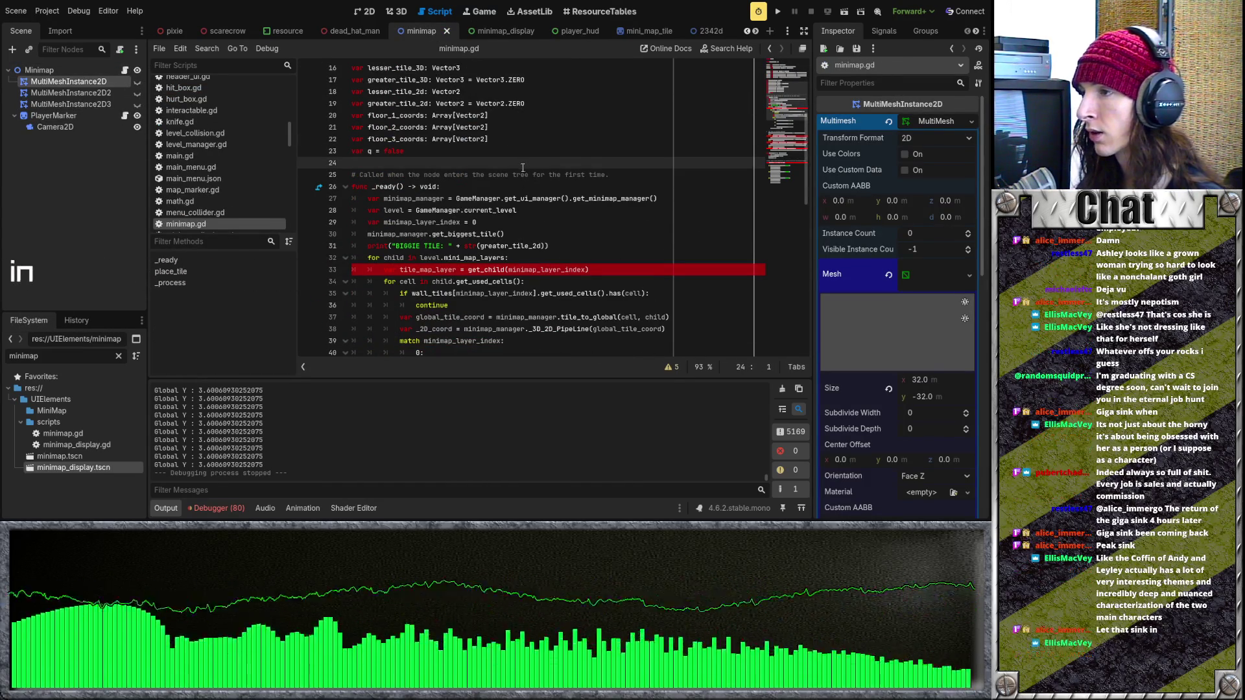
pyautogui.click(472, 188)
pyautogui.press('Return')
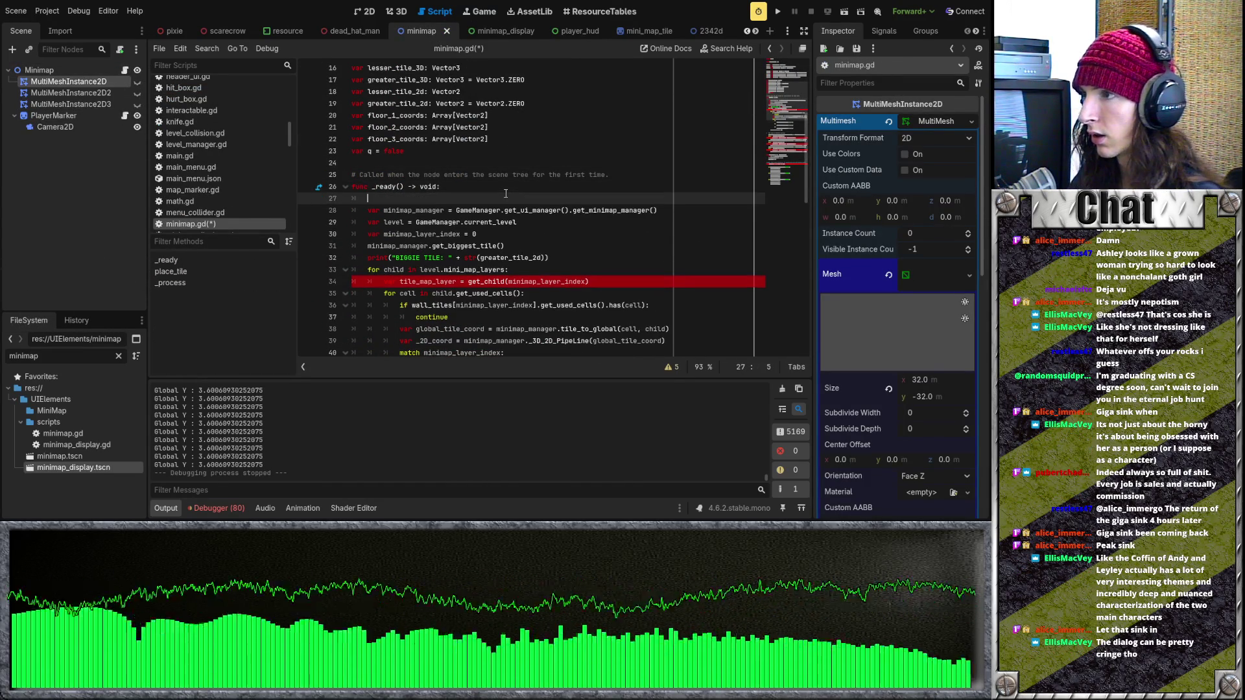
pyautogui.write('var')
pyautogui.press('BackSpace')
pyautogui.press('BackSpace')
pyautogui.press('BackSpace')
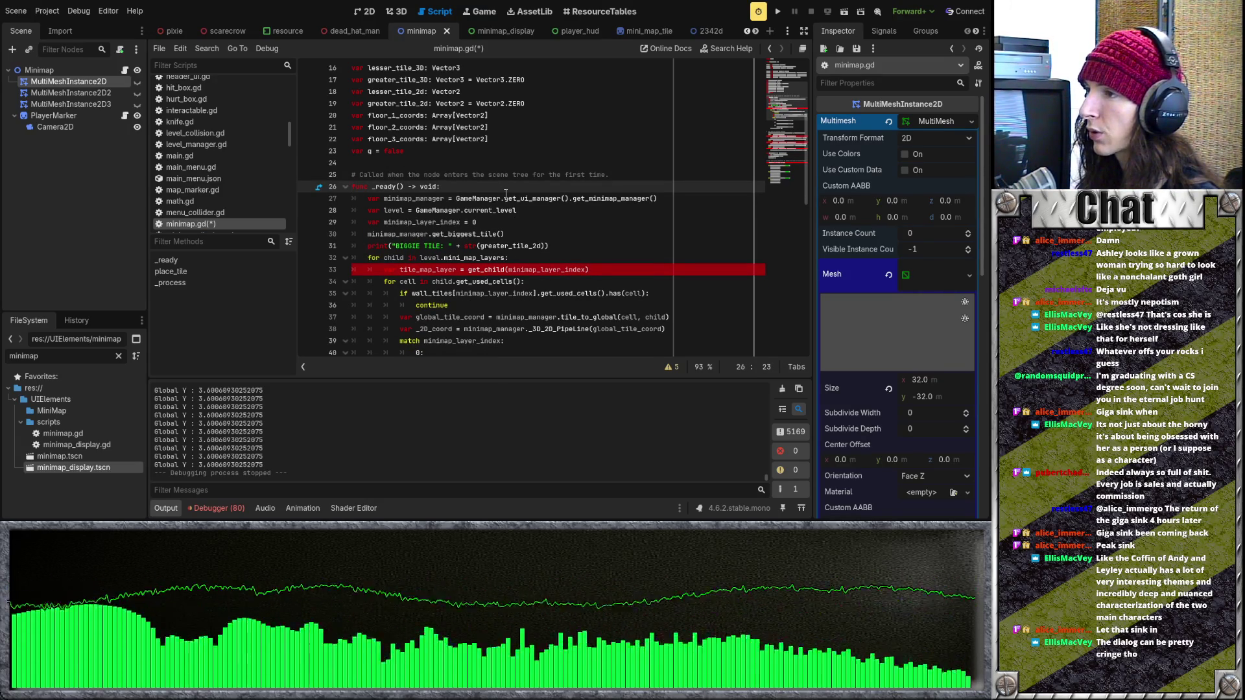
# Step: In _process, write var player = get_tree().get_first_node_in_group("PLAYER")
pyautogui.scroll(-13, 505, 195)
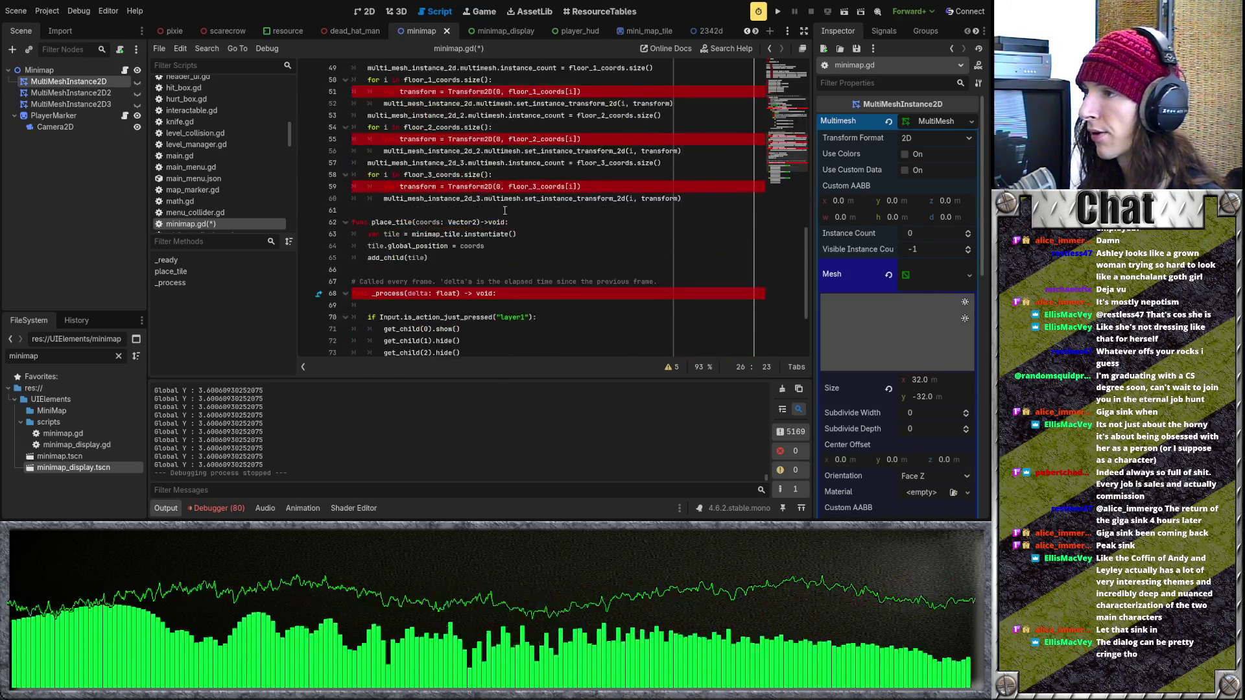
pyautogui.click(536, 233)
pyautogui.write('var ')
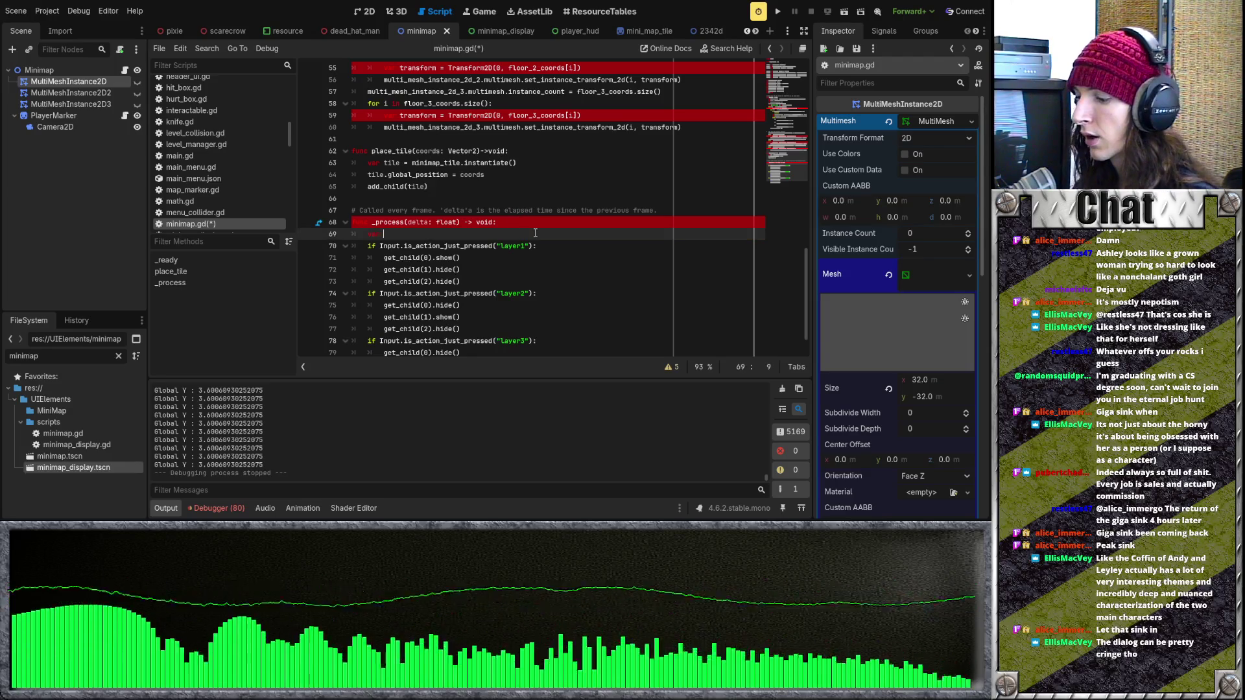
pyautogui.write('p')
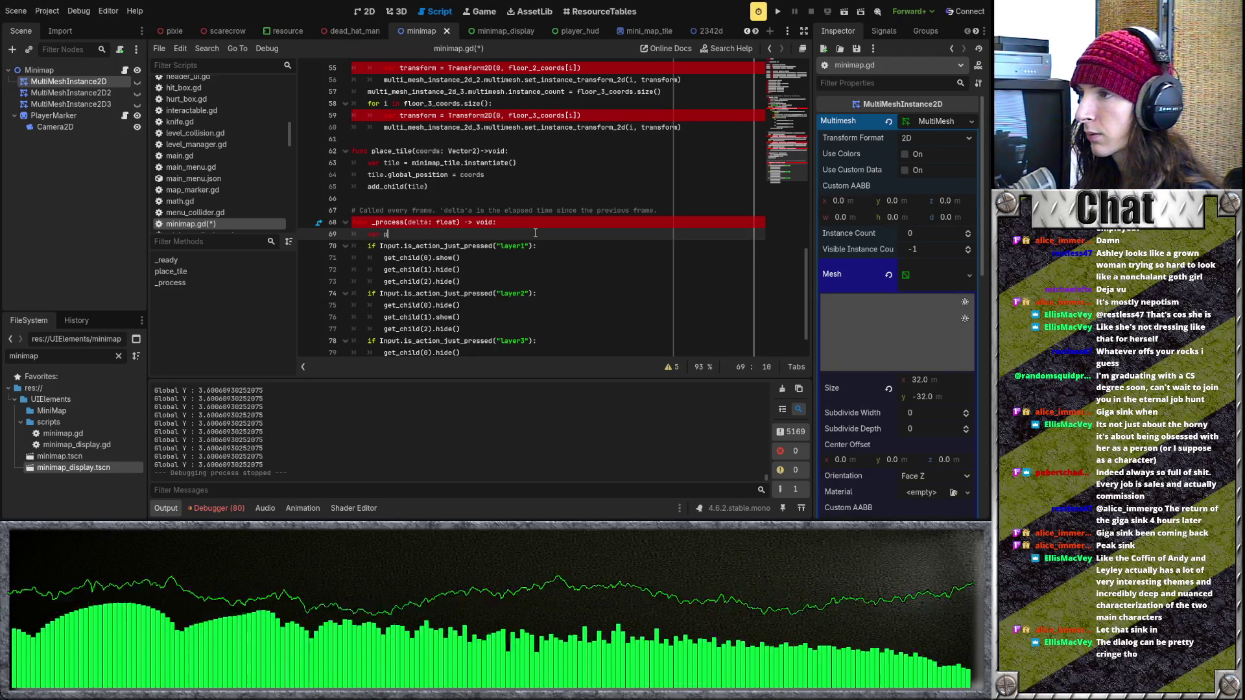
pyautogui.write('layer=')
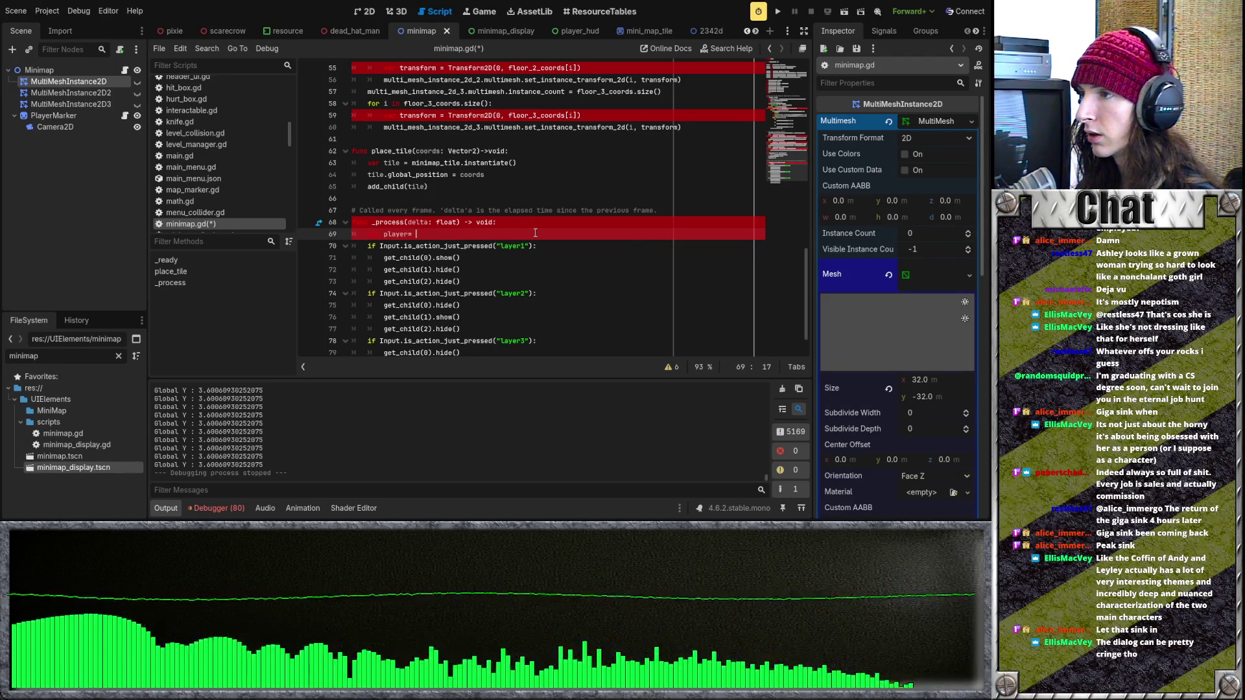
pyautogui.press('BackSpace')
pyautogui.press('BackSpace')
pyautogui.write('=')
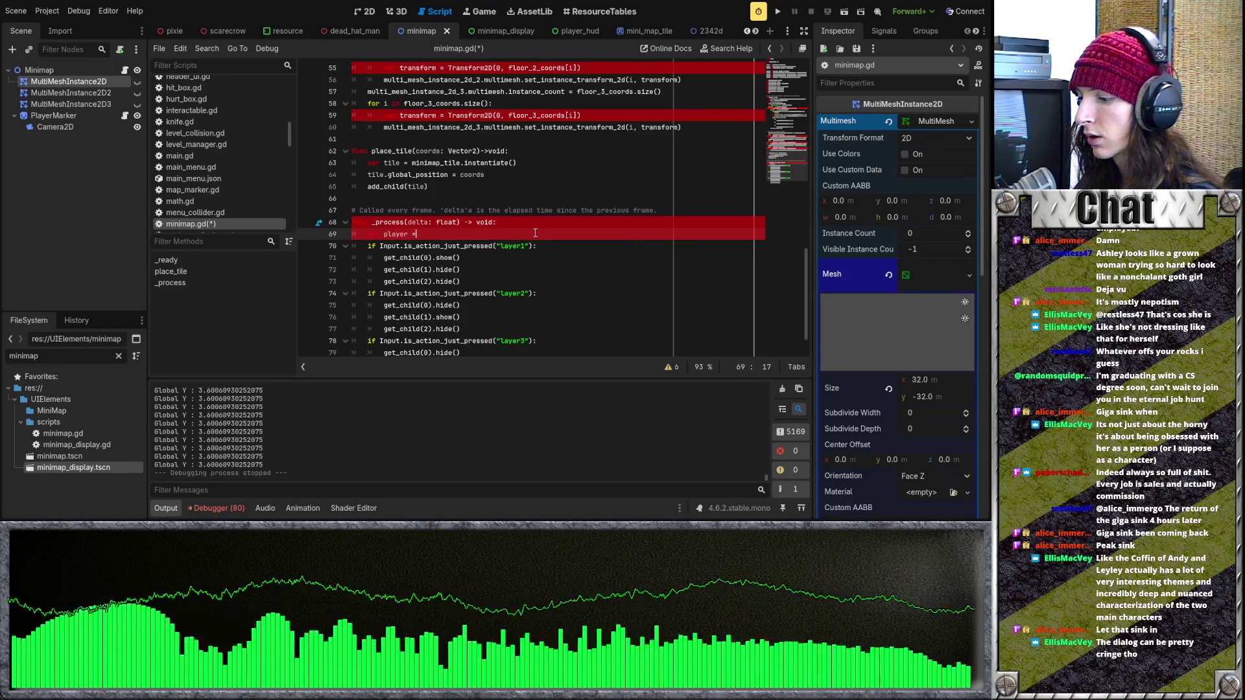
pyautogui.write(' get_tree')
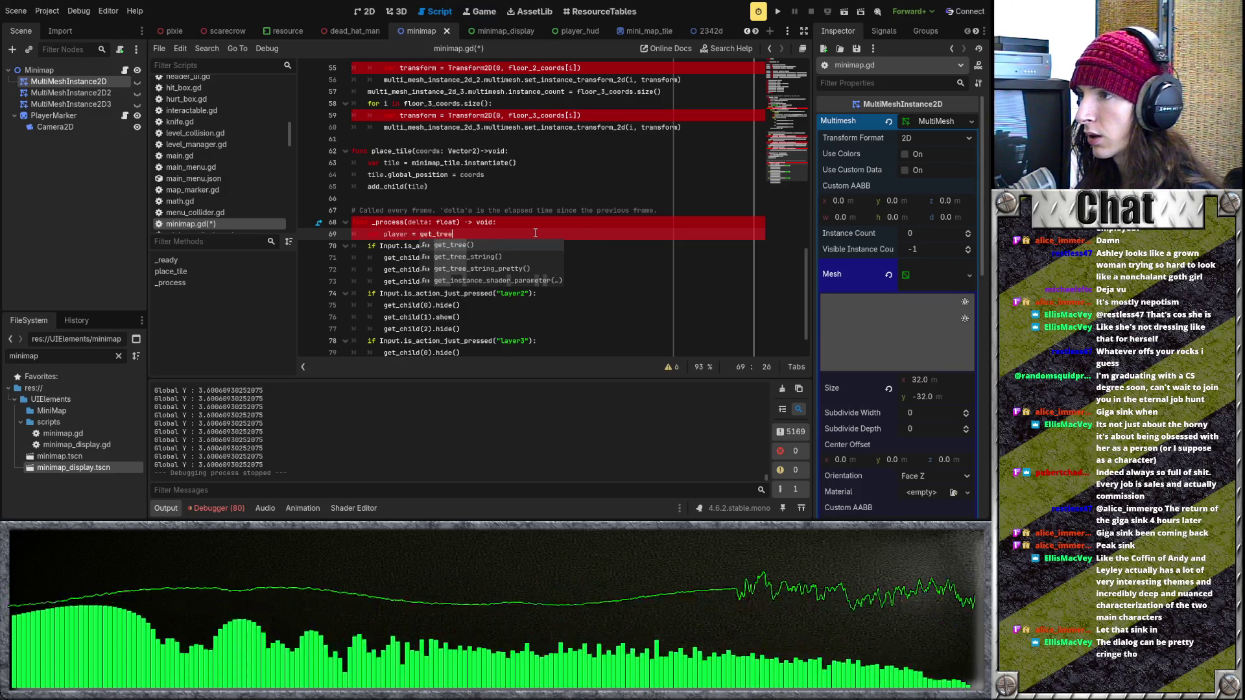
pyautogui.write('().get')
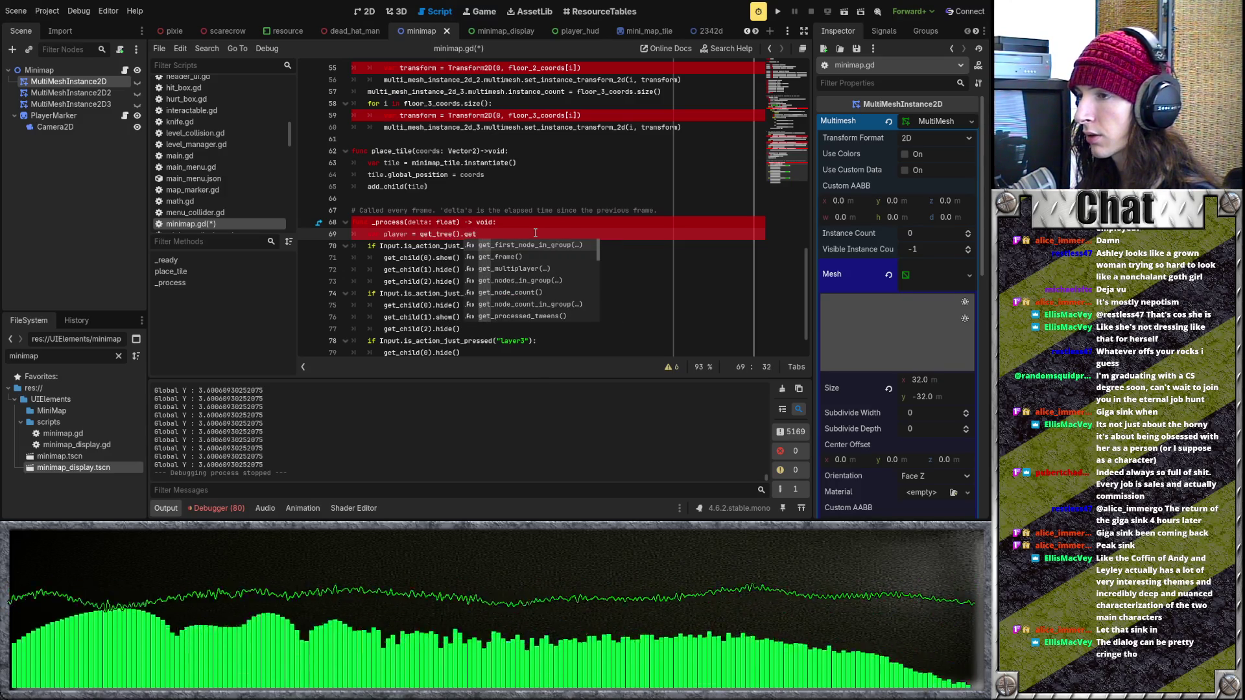
pyautogui.press('Return')
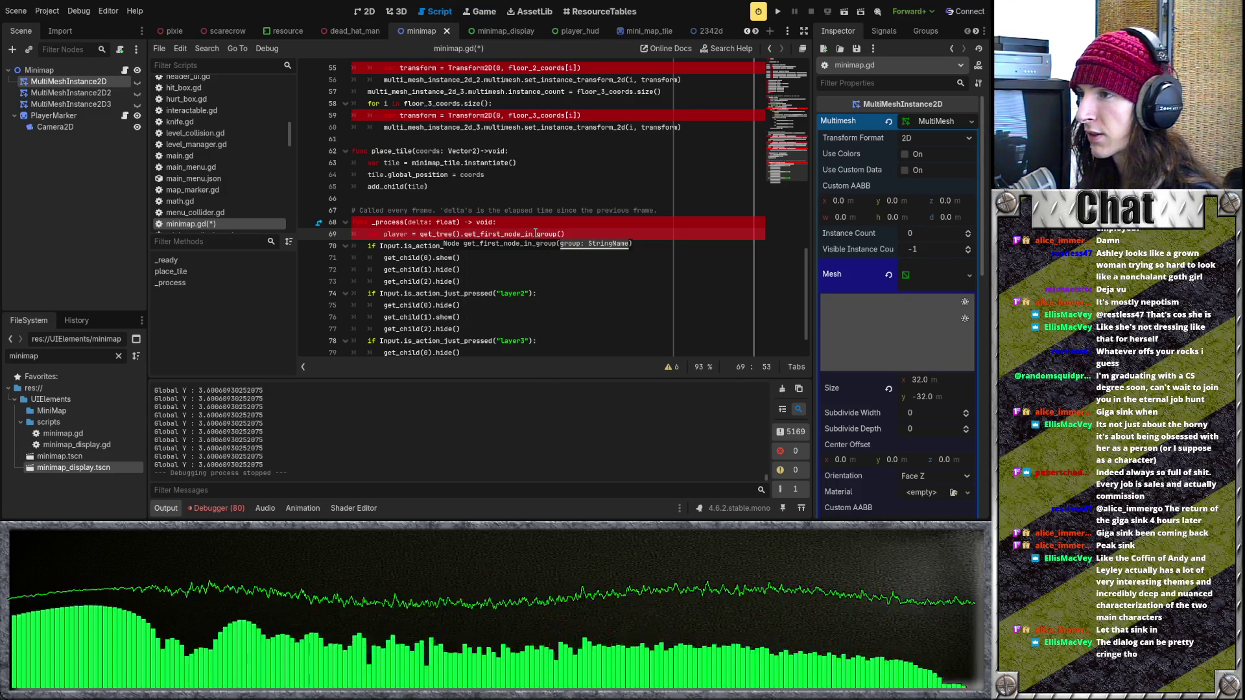
pyautogui.write('"PLAYER')
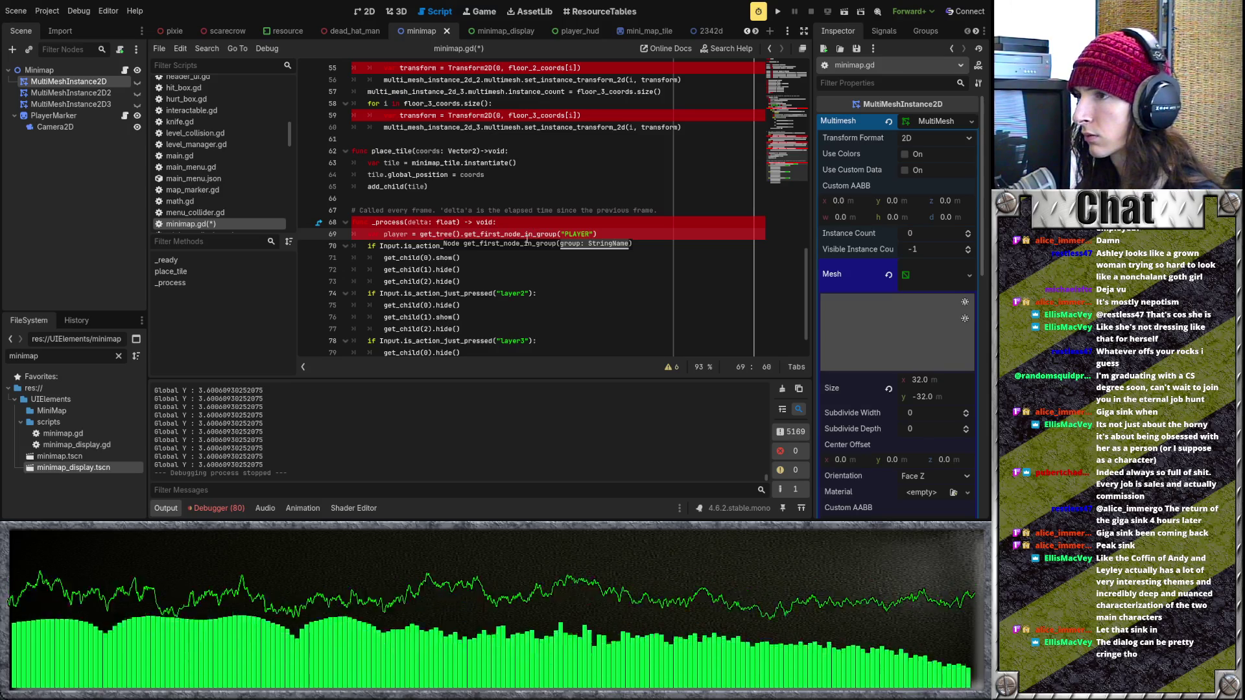
pyautogui.click(519, 304)
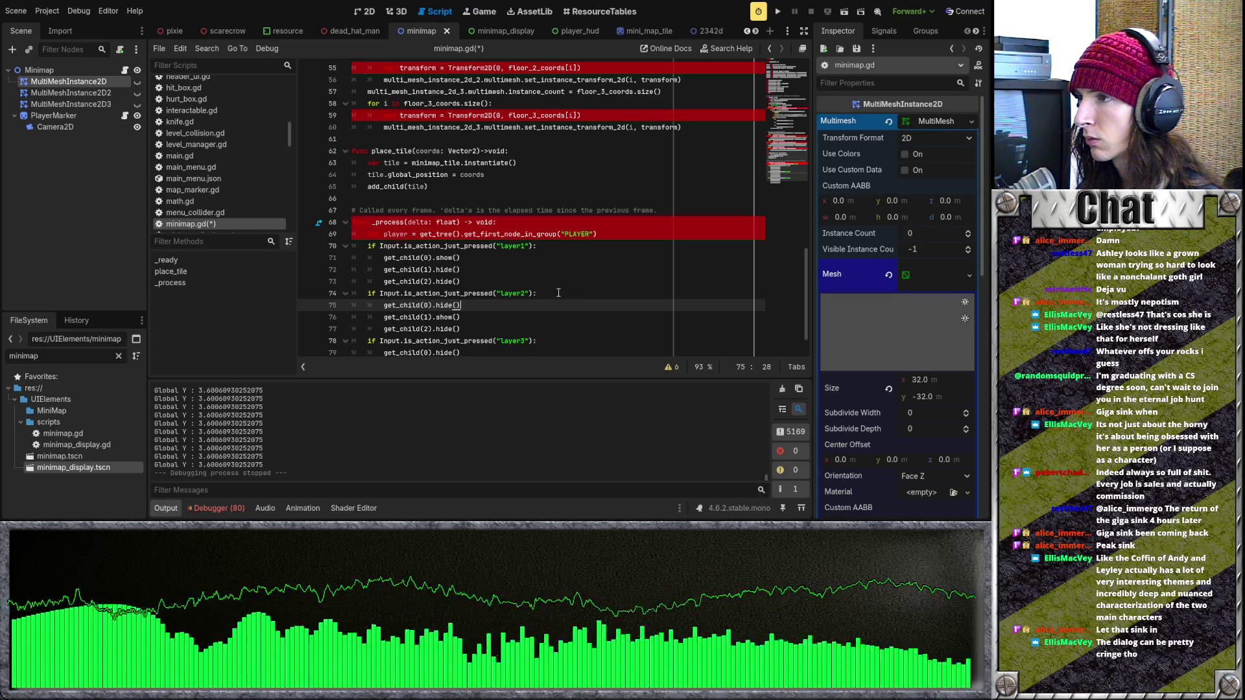
pyautogui.click(398, 235)
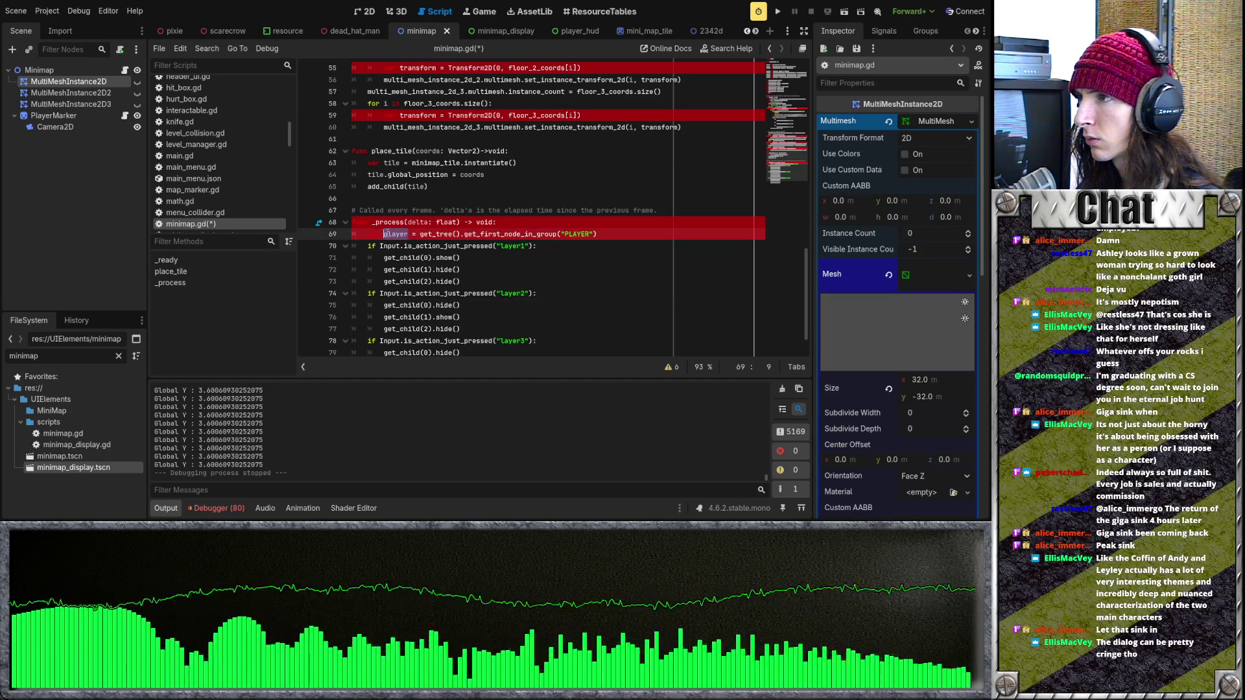
pyautogui.scroll(8, 474, 258)
pyautogui.scroll(10, 476, 257)
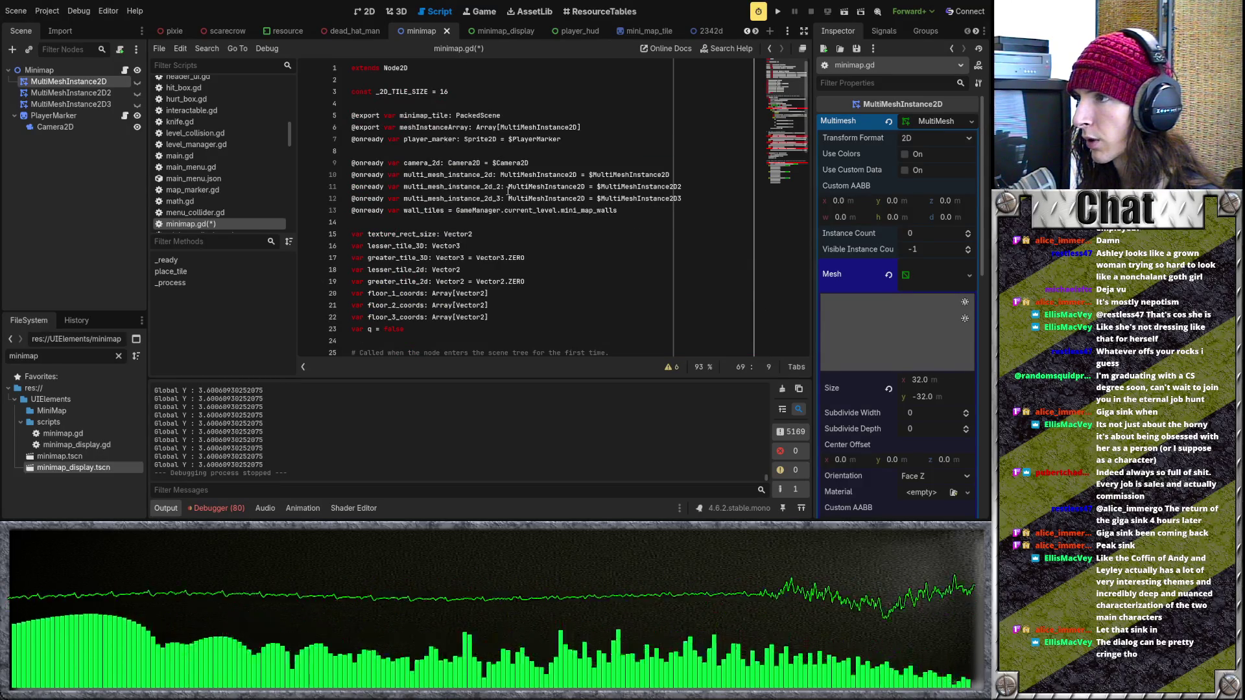
pyautogui.scroll(-19, 550, 221)
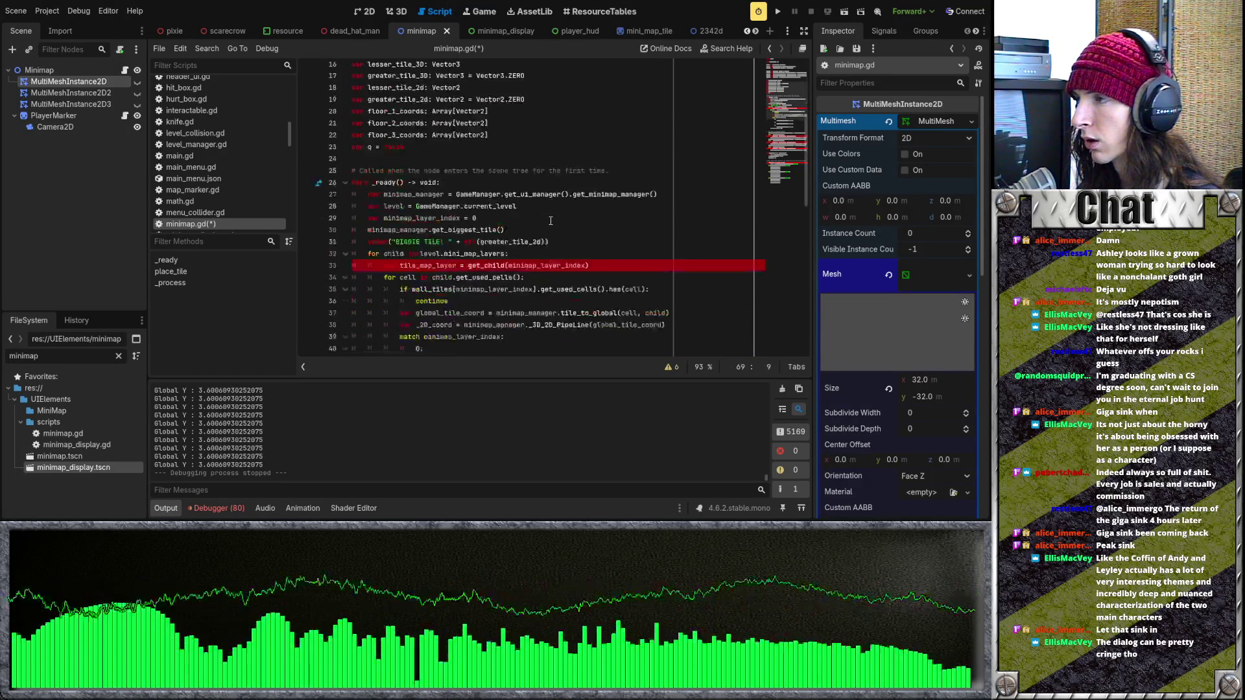
pyautogui.click(632, 198)
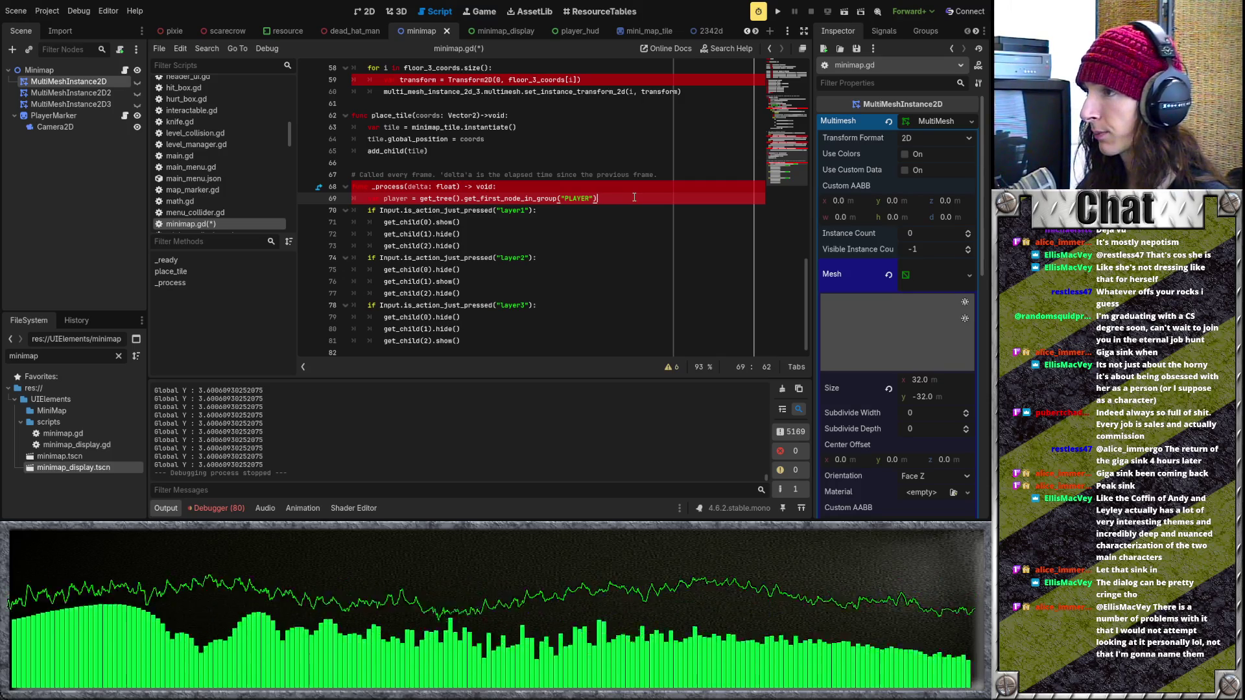
# Step: Add two blank lines after the player lookup on line 69 of _process
pyautogui.press('Up')
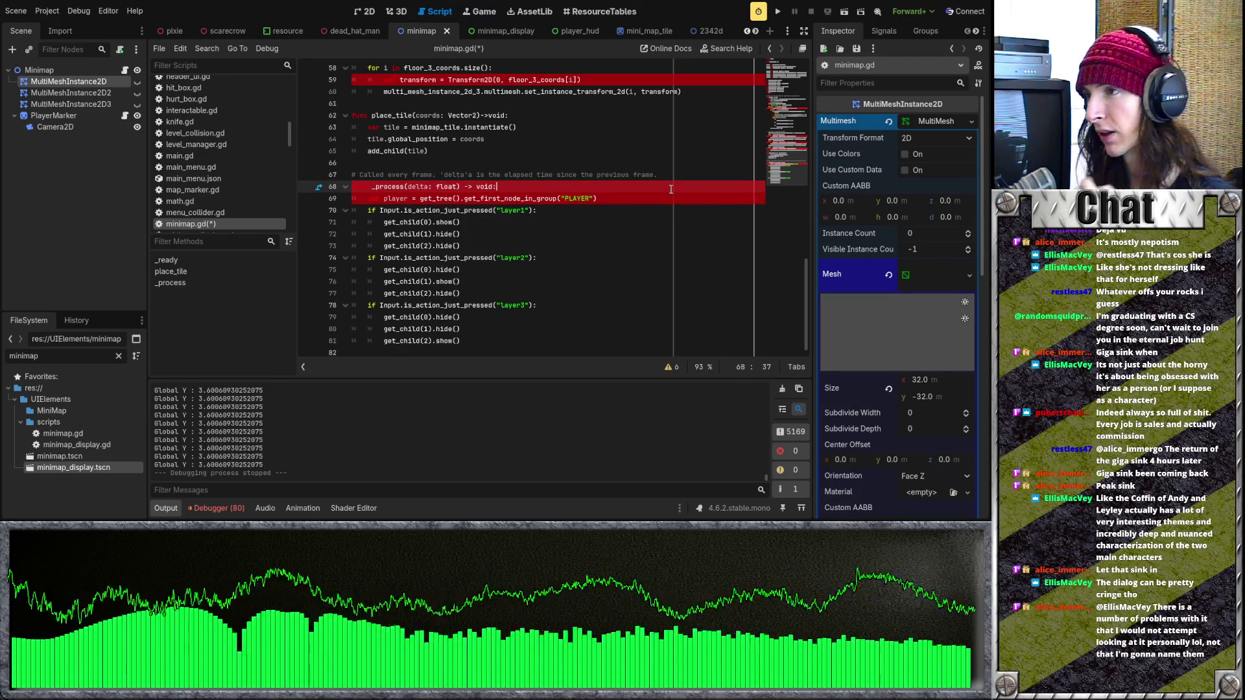
pyautogui.click(651, 197)
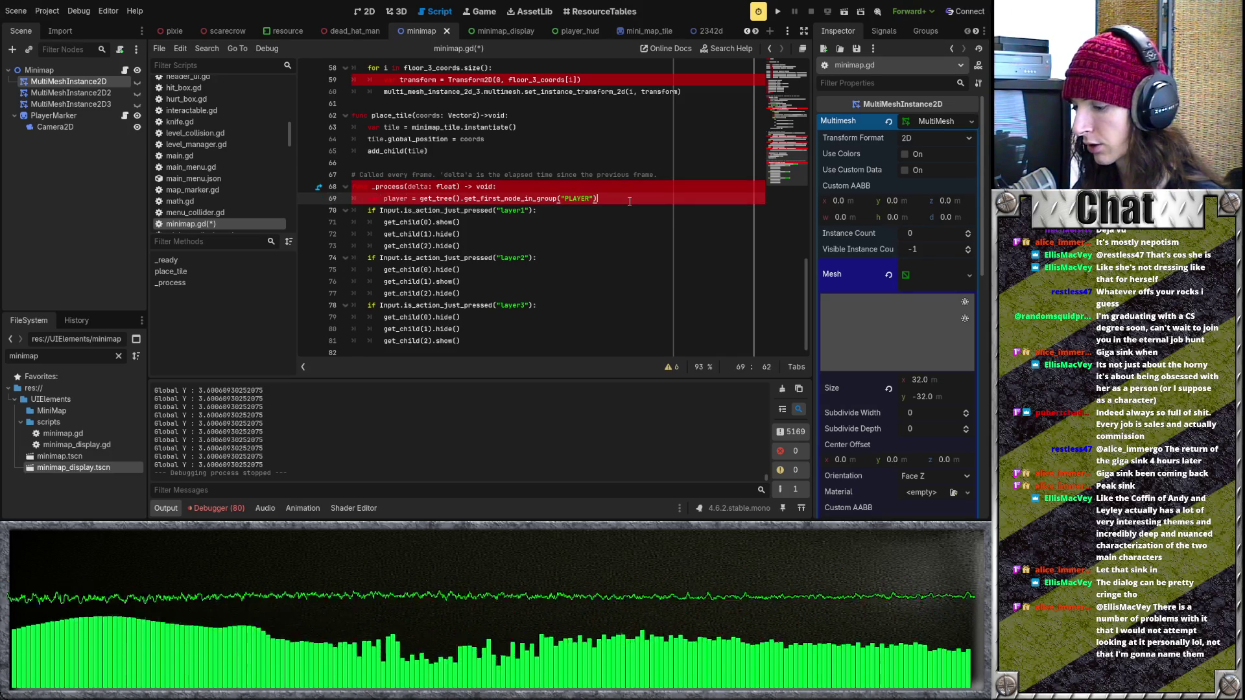
pyautogui.press('Return')
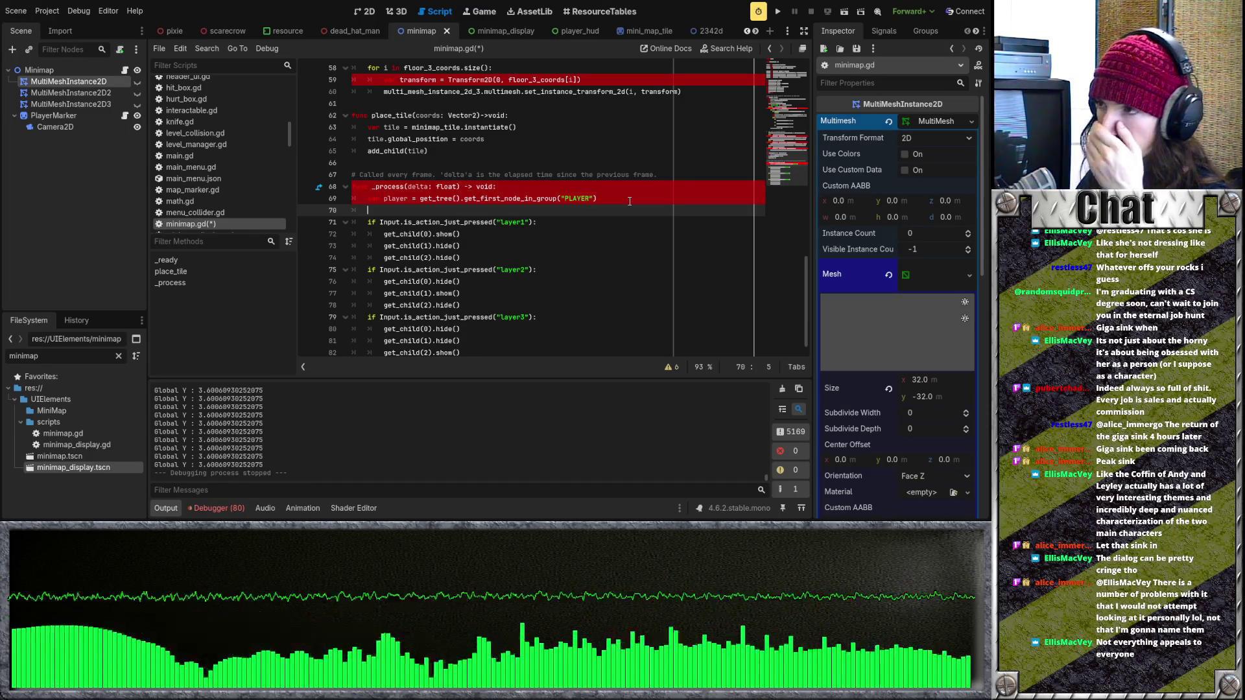
pyautogui.press('Return')
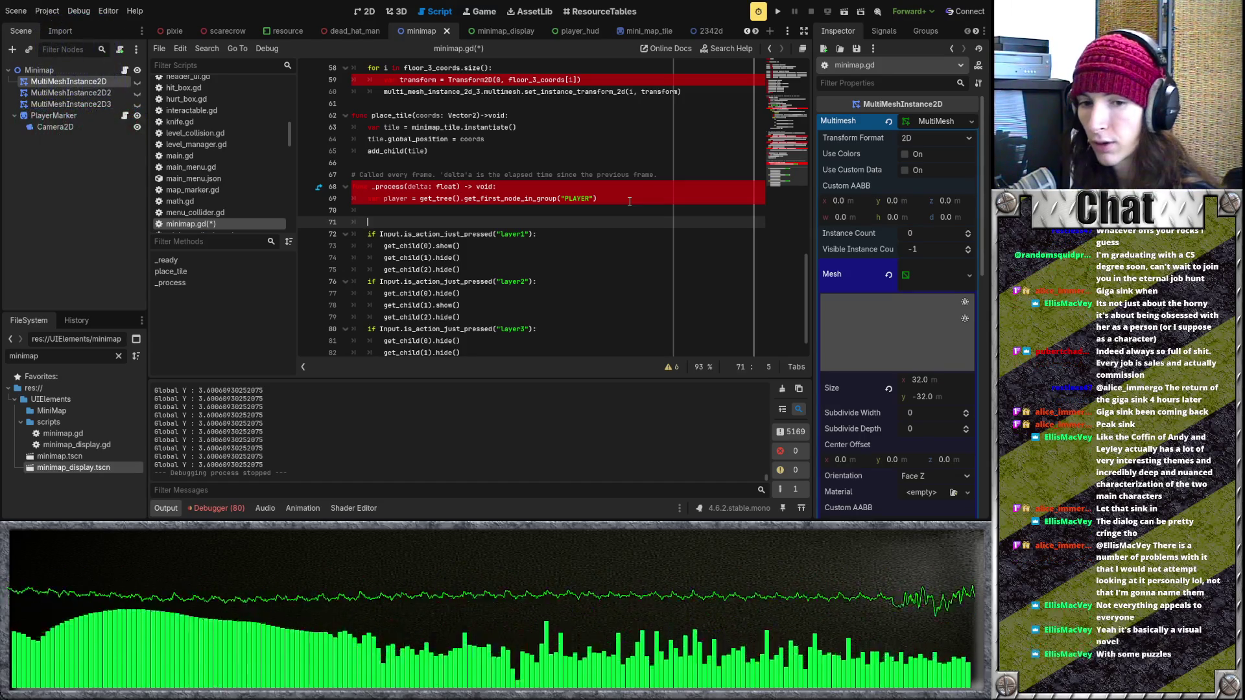
# Step: Leave a blank line 71 above the layer checks and put the caret on it
pyautogui.press('Return')
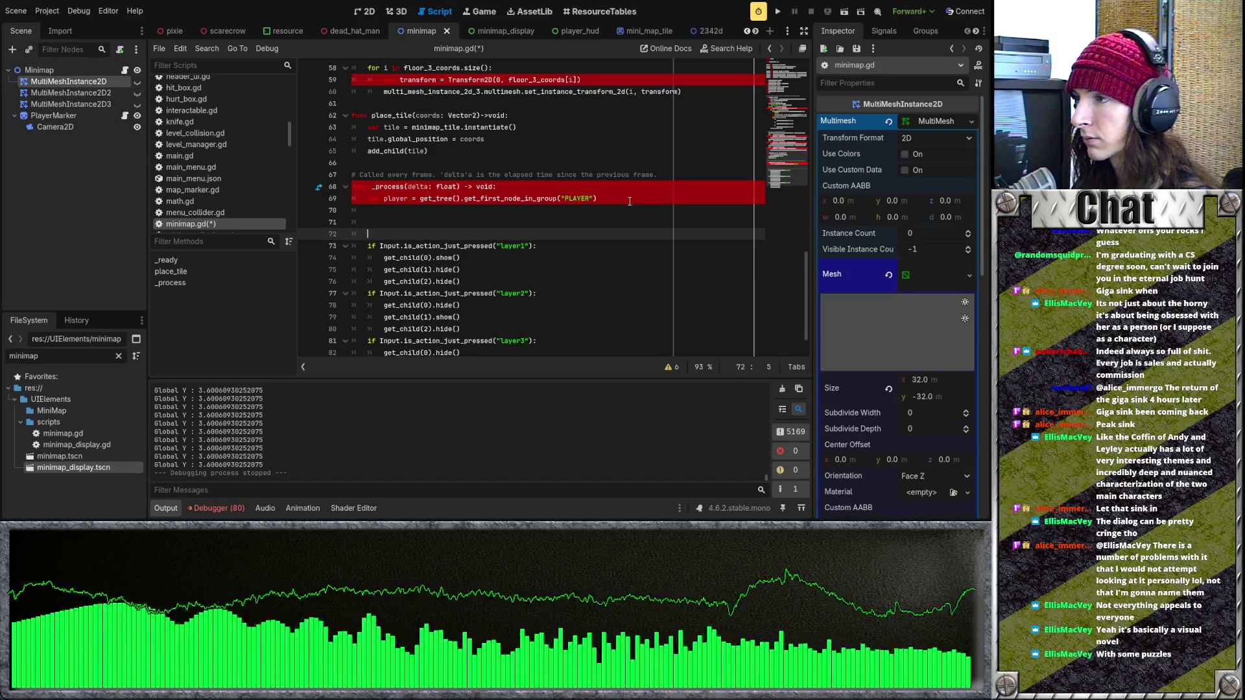
pyautogui.press('BackSpace')
pyautogui.press('BackSpace')
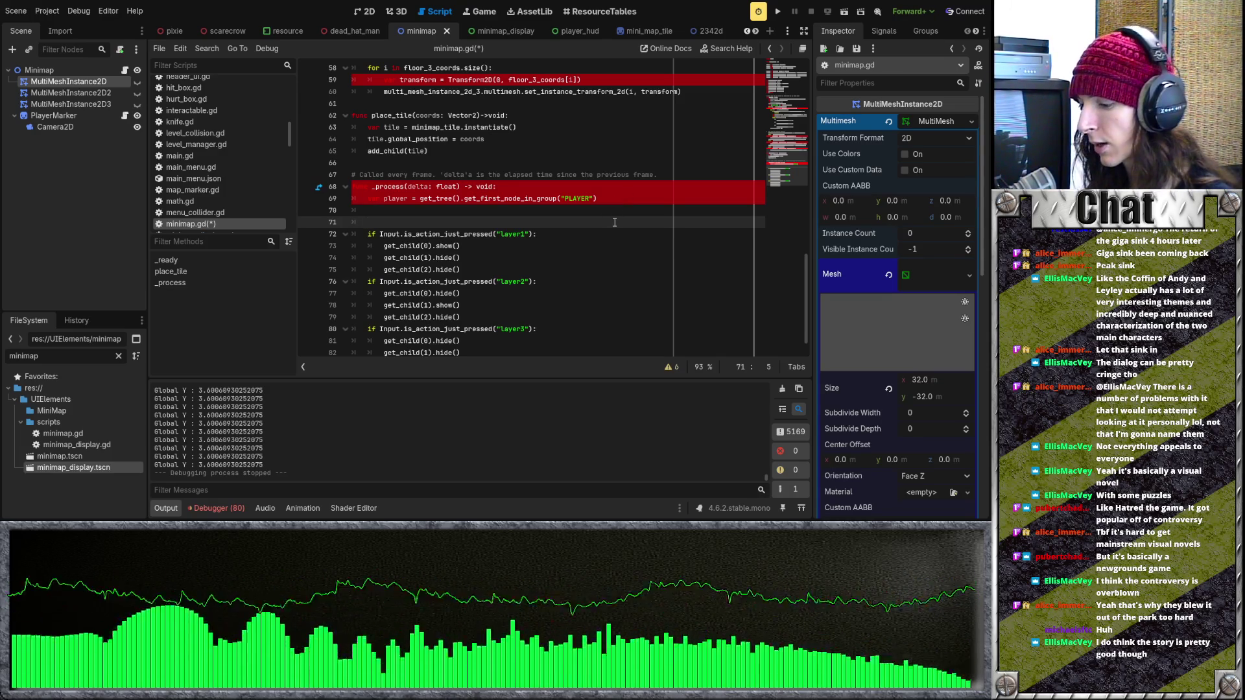
pyautogui.press('Return')
pyautogui.click(614, 220)
pyautogui.write('if')
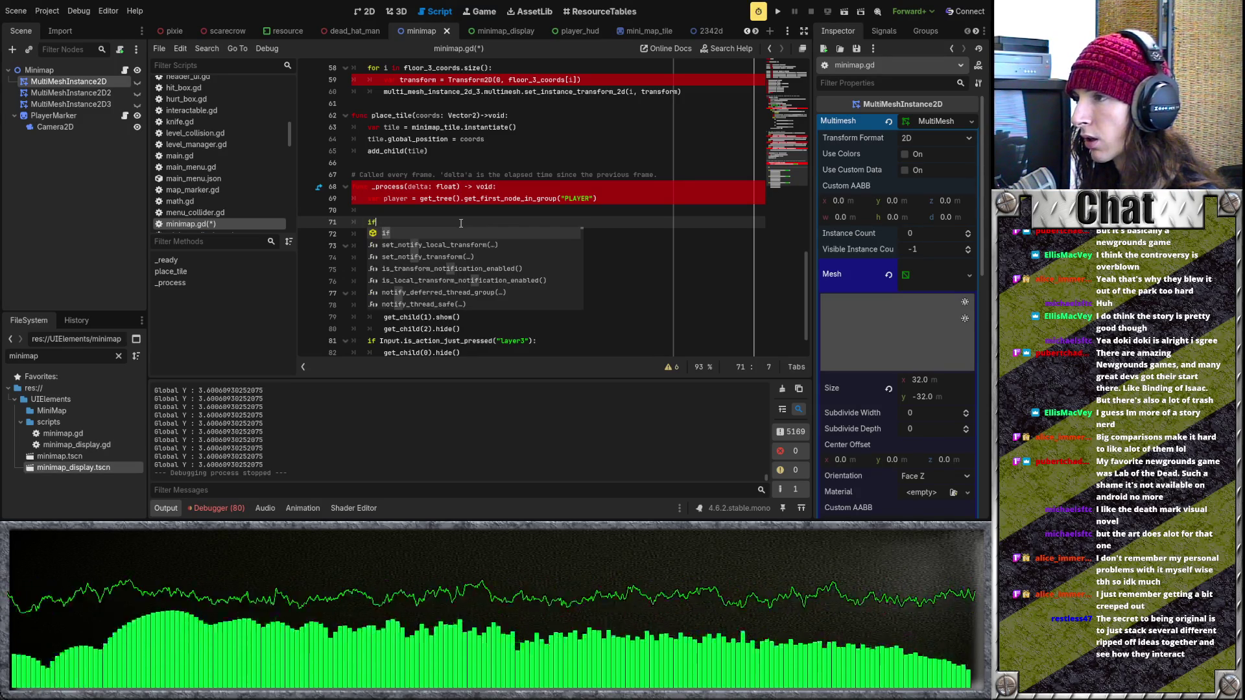
# Step: Type 'player.' after the if, then delete the unfinished if player line
pyautogui.write(' player.')
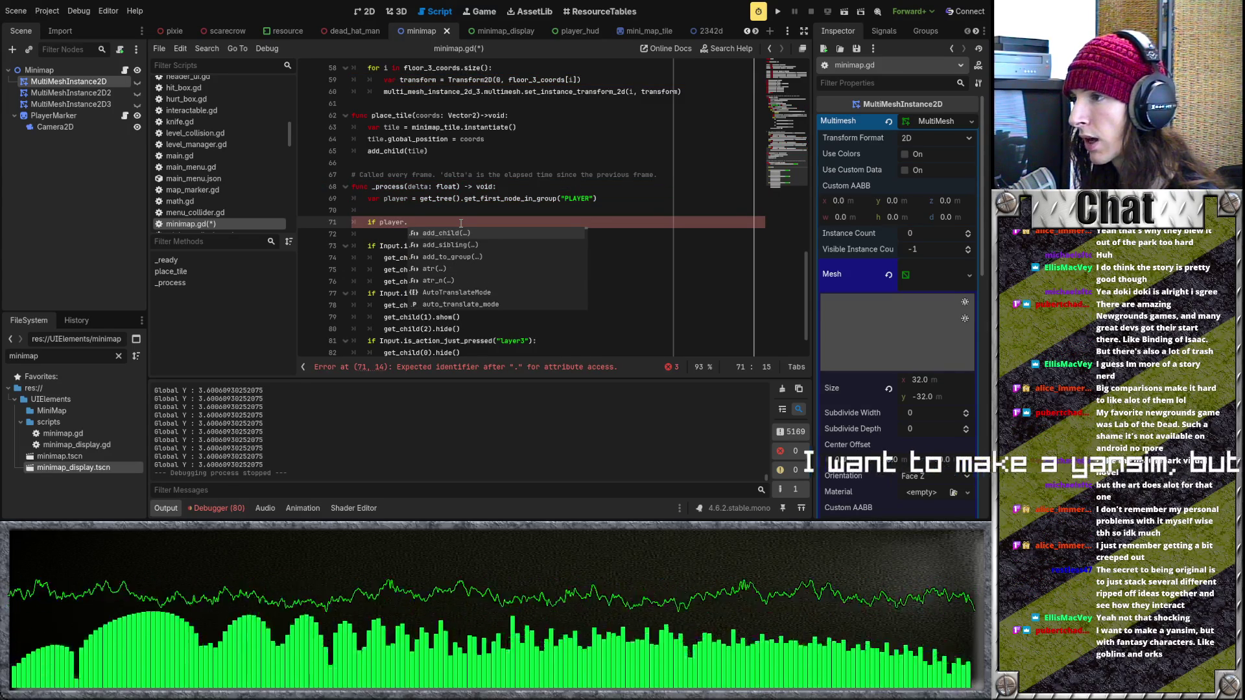
pyautogui.press('BackSpace')
pyautogui.press('BackSpace')
pyautogui.press('BackSpace')
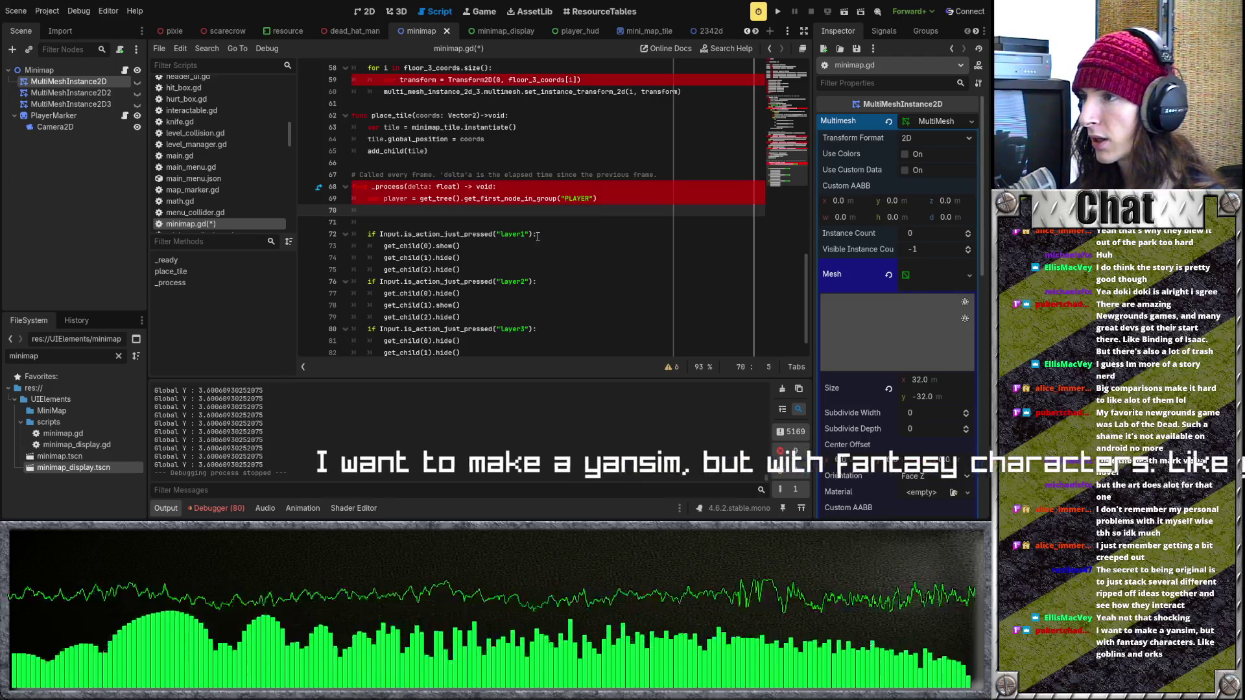
# Step: Replace the layer1 input condition on line 72 with player.global_position.y > 2
pyautogui.moveTo(536, 234); pyautogui.dragTo(381, 234)
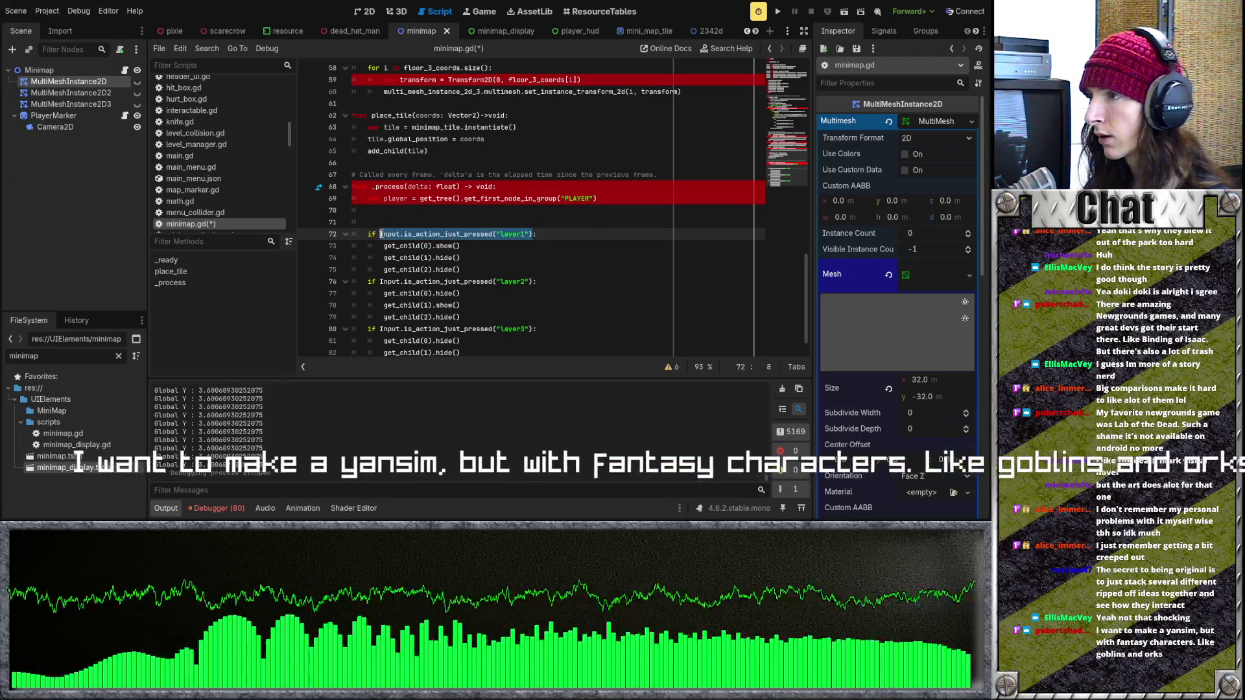
pyautogui.write('player.global_')
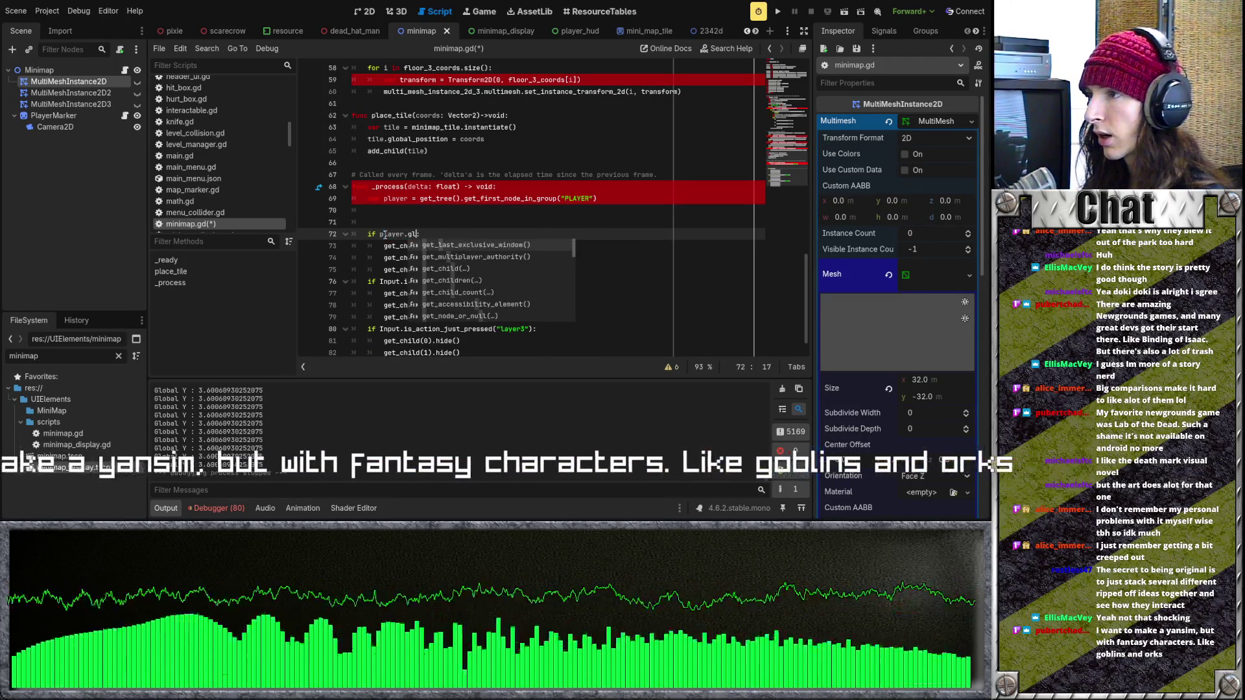
pyautogui.write('position.y :')
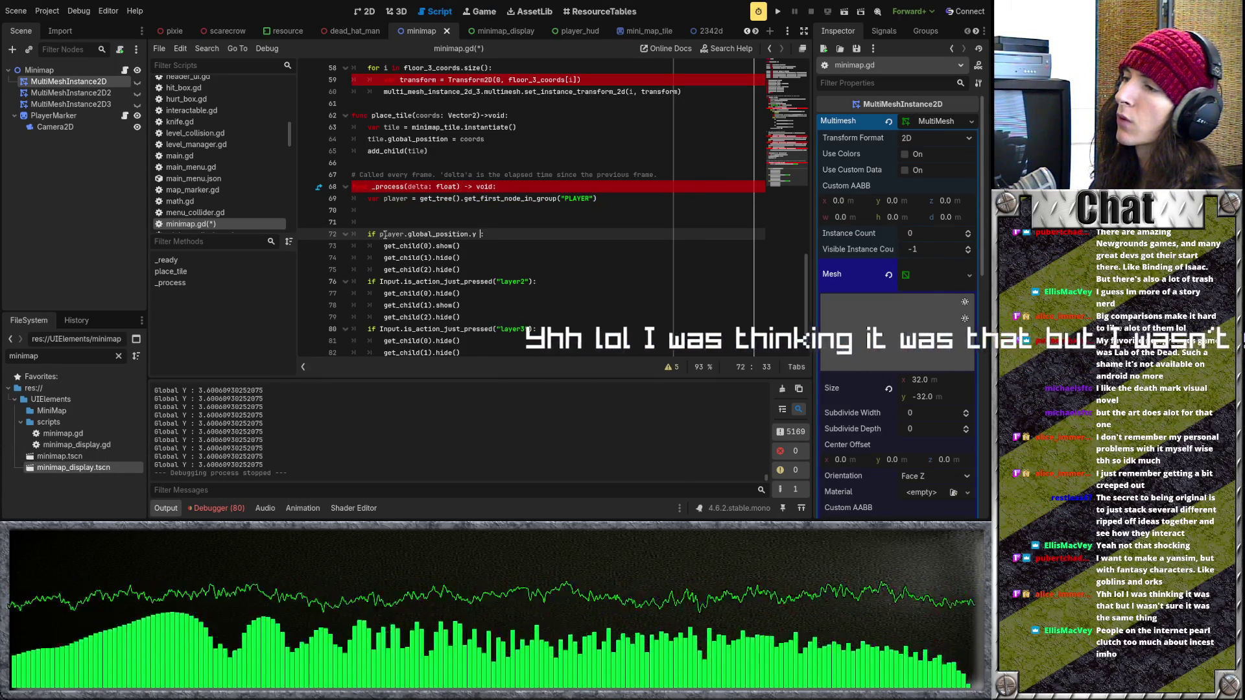
pyautogui.write('>')
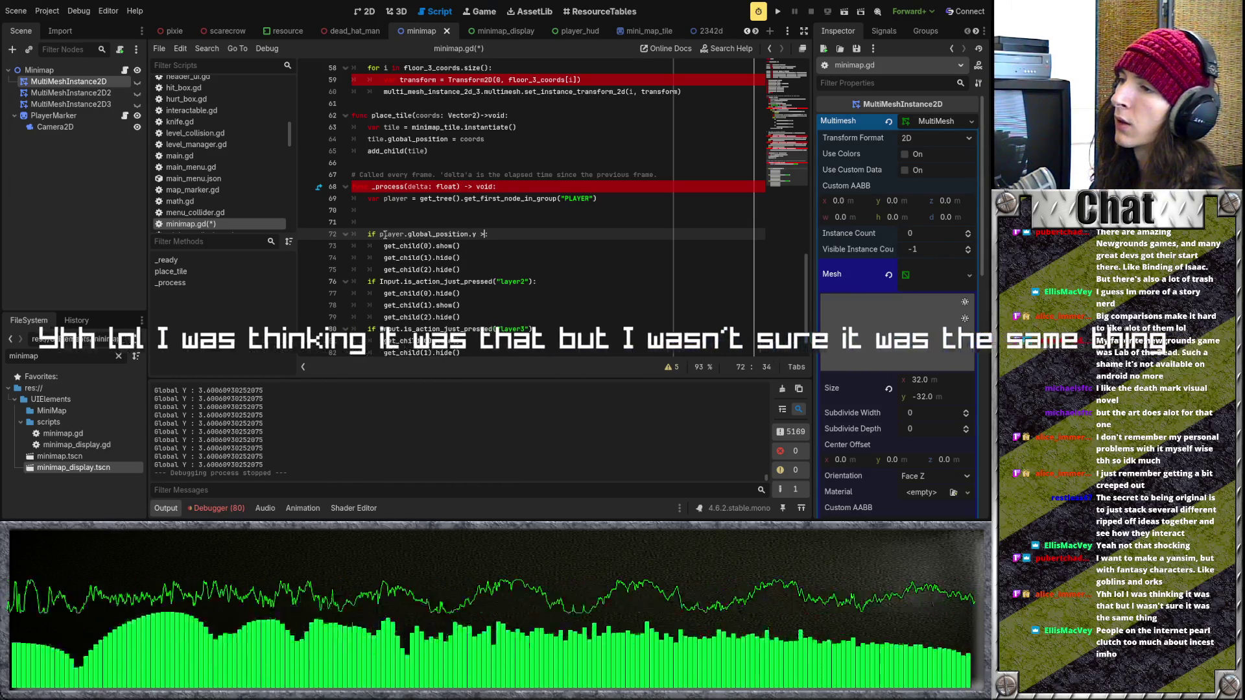
pyautogui.write(' 9')
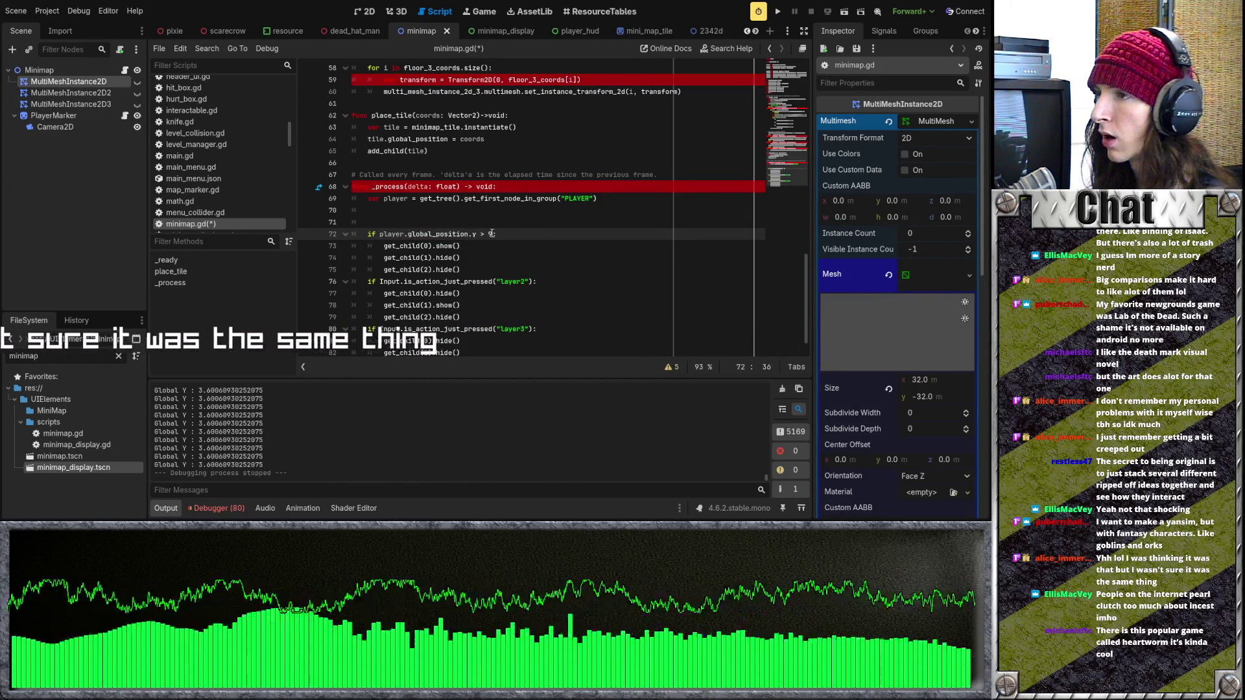
pyautogui.hotkey('shift', 'Left')
pyautogui.hotkey('shift', 'Left')
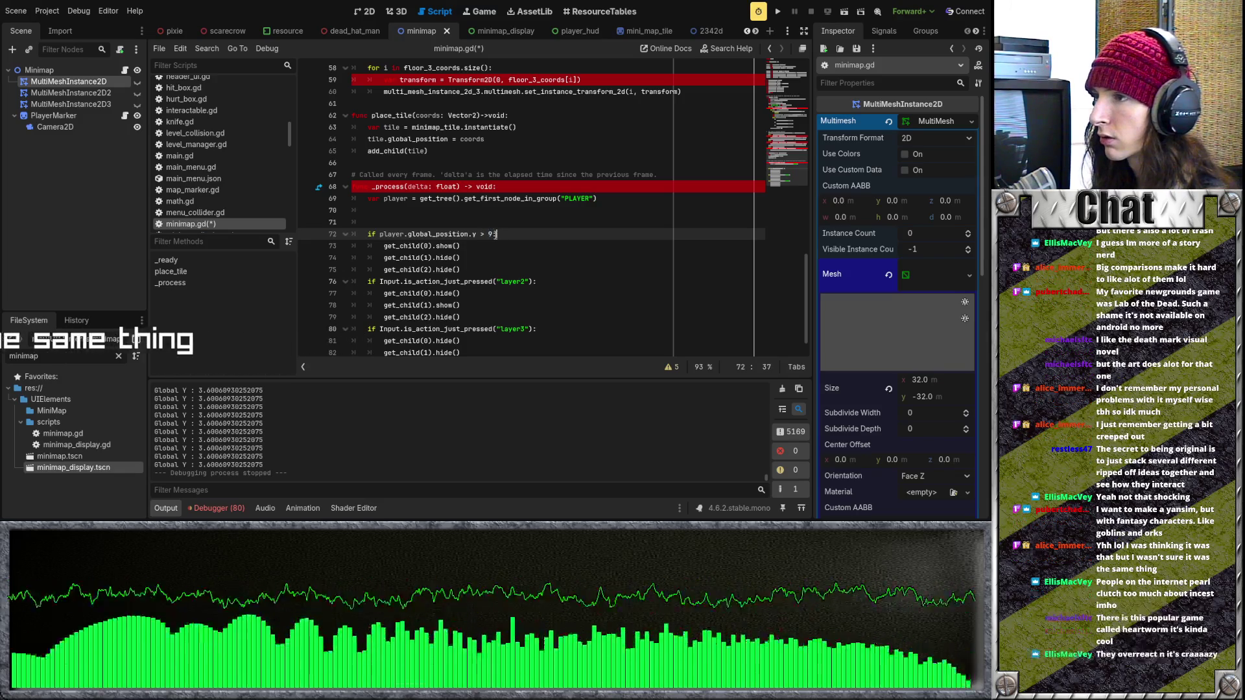
pyautogui.write('0')
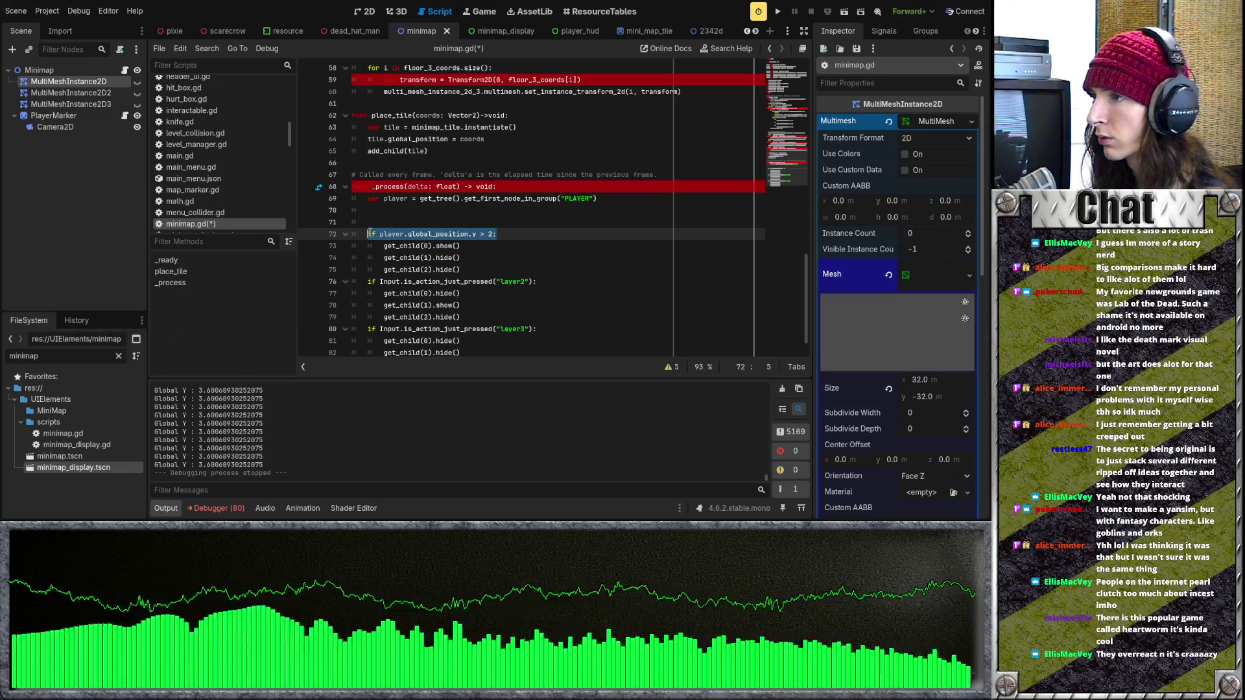
# Step: Paste the player position condition into the layer-two check on line 76 and try threshold 3
pyautogui.click(539, 281)
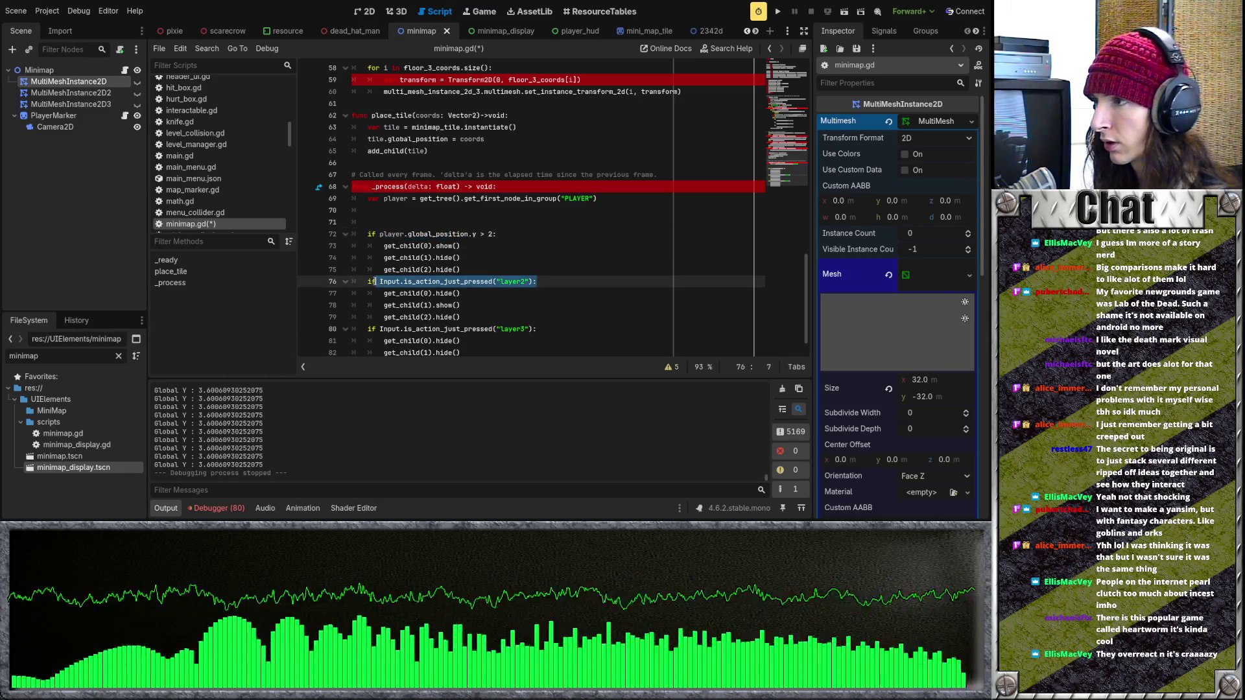
pyautogui.write('if player.global_position.y > 2:')
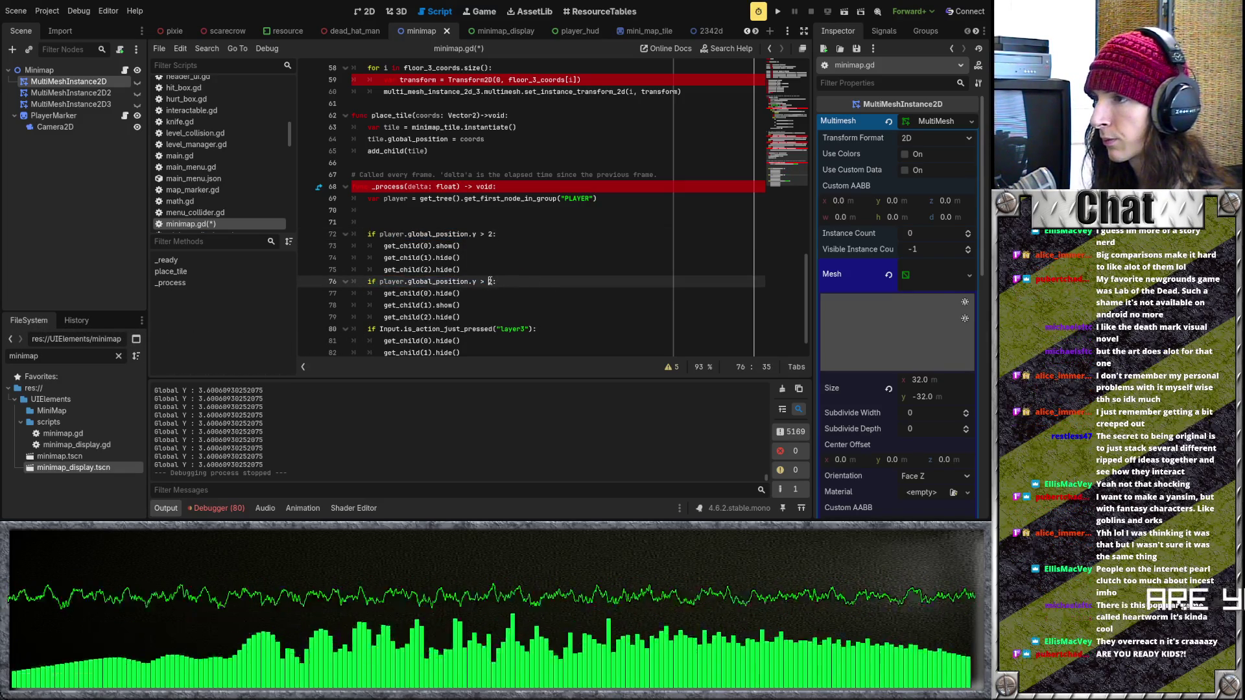
pyautogui.write('3')
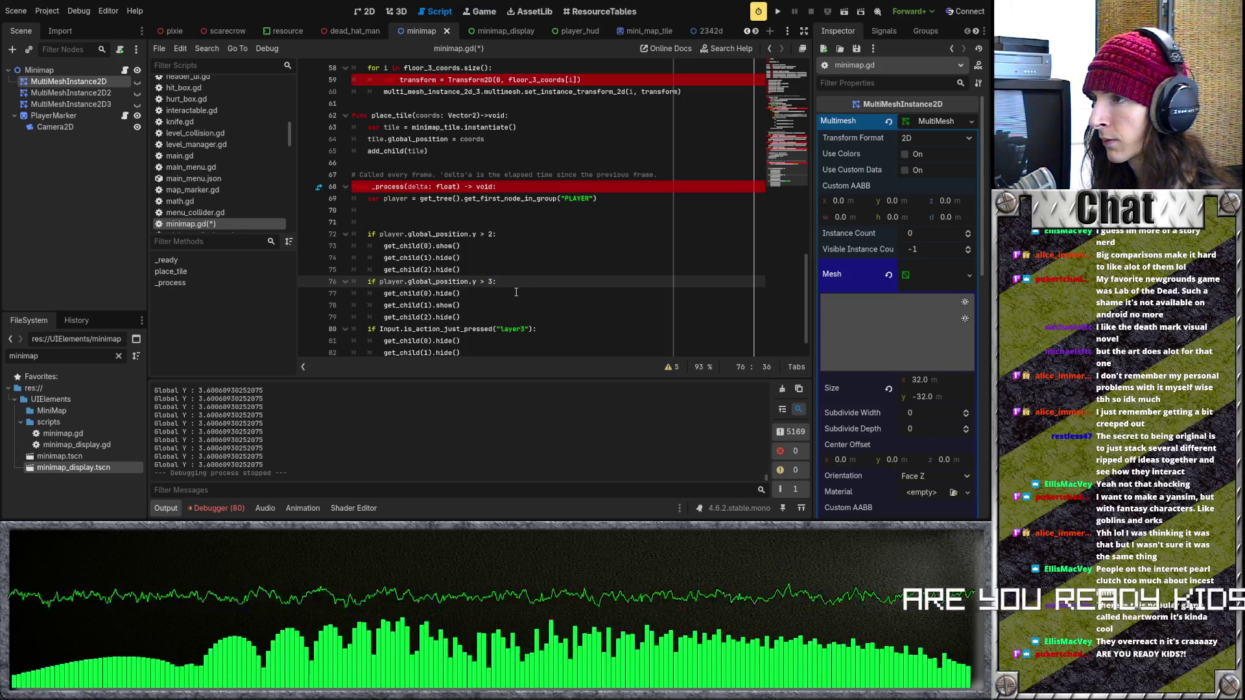
pyautogui.click(490, 281)
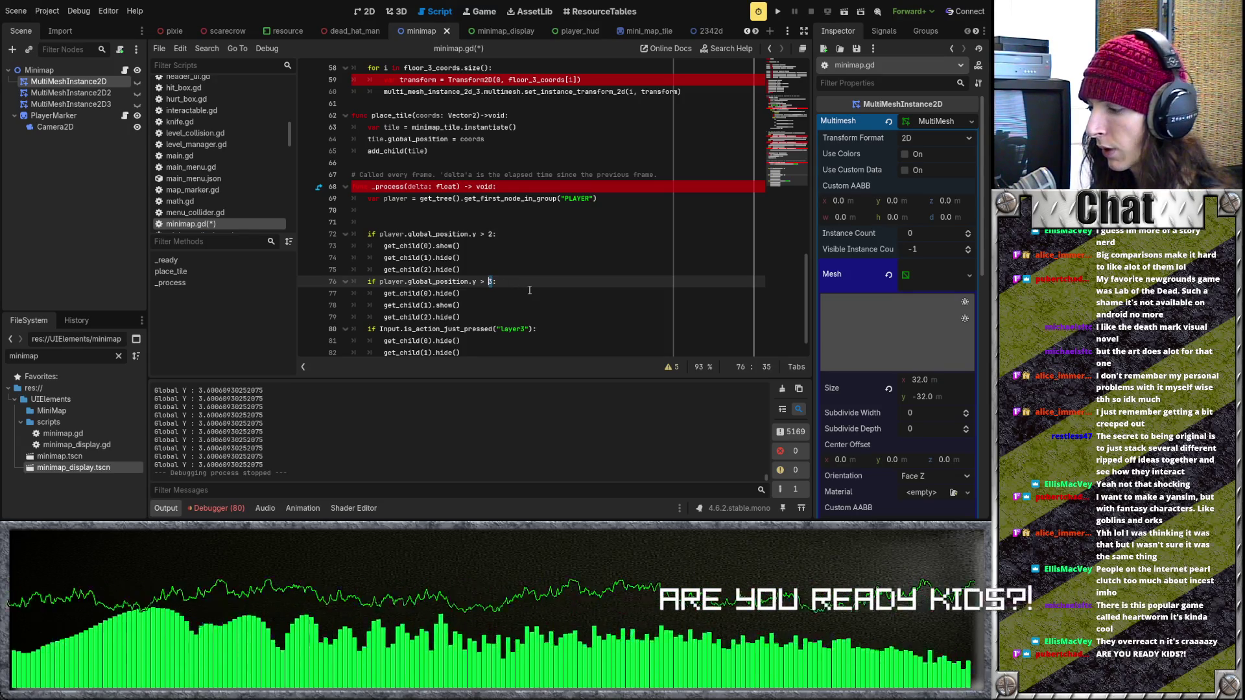
pyautogui.hotkey('ctrl', 'z')
pyautogui.hotkey('ctrl', 'z')
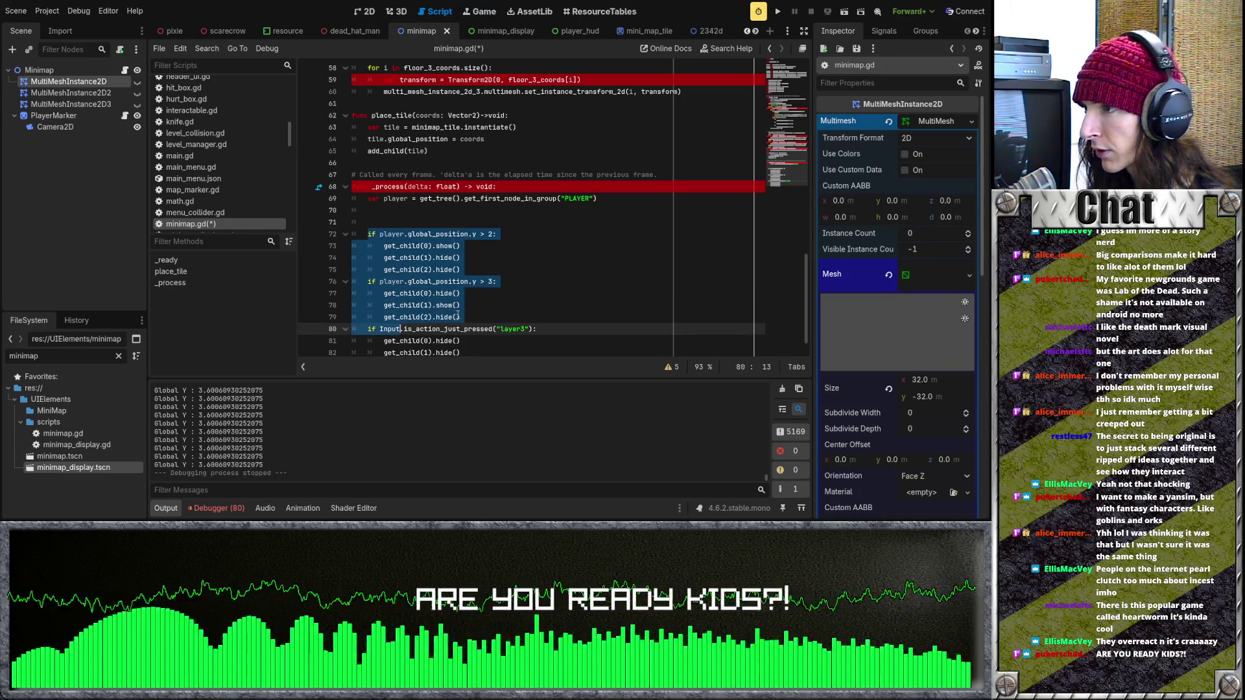
pyautogui.hotkey('ctrl', 'shift', 'z')
pyautogui.hotkey('ctrl', 'shift', 'z')
pyautogui.hotkey('ctrl', 'z')
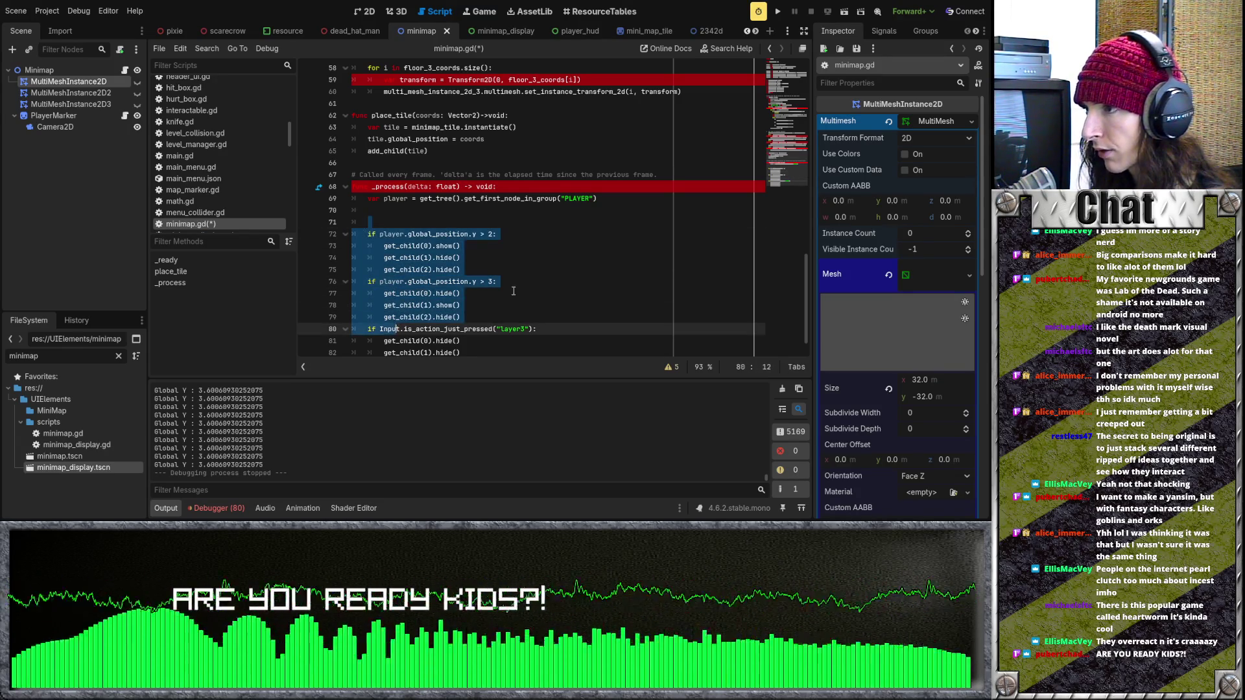
pyautogui.hotkey('ctrl', 'shift', 'z')
# Step: Review the height checks and their show/hide calls on lines 72–78
pyautogui.moveTo(382, 197); pyautogui.dragTo(548, 222)
pyautogui.click(547, 222)
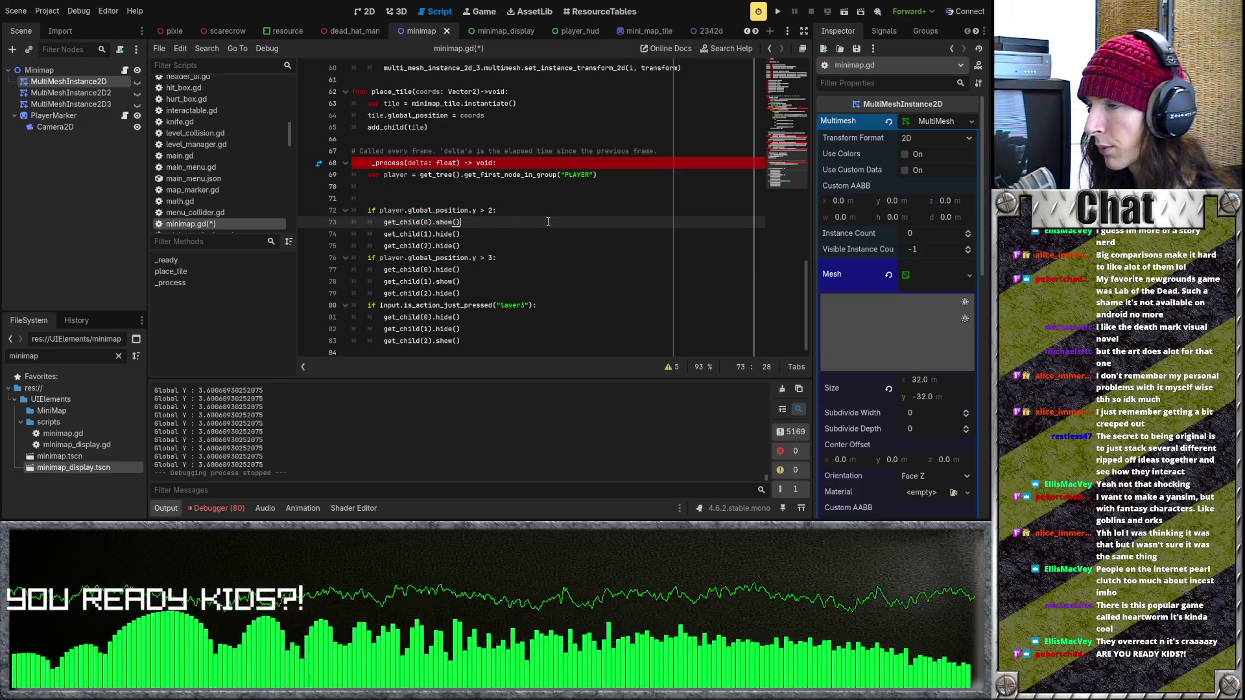
pyautogui.moveTo(494, 258); pyautogui.dragTo(484, 257)
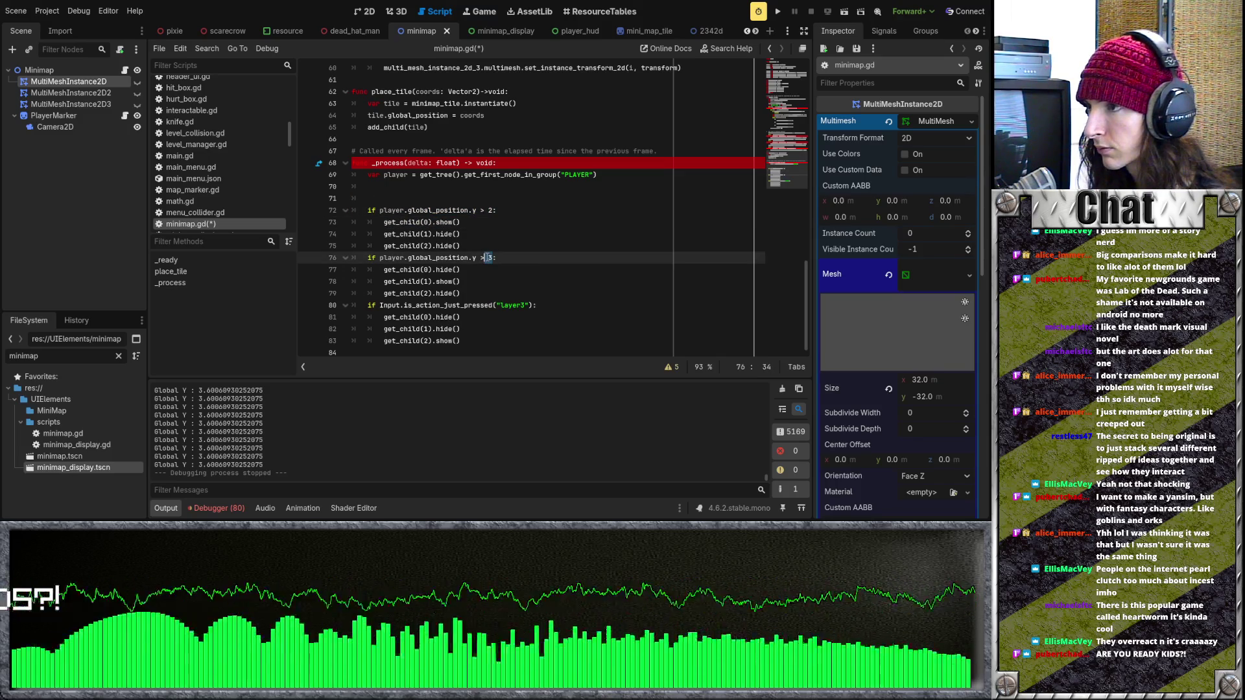
pyautogui.click(512, 264)
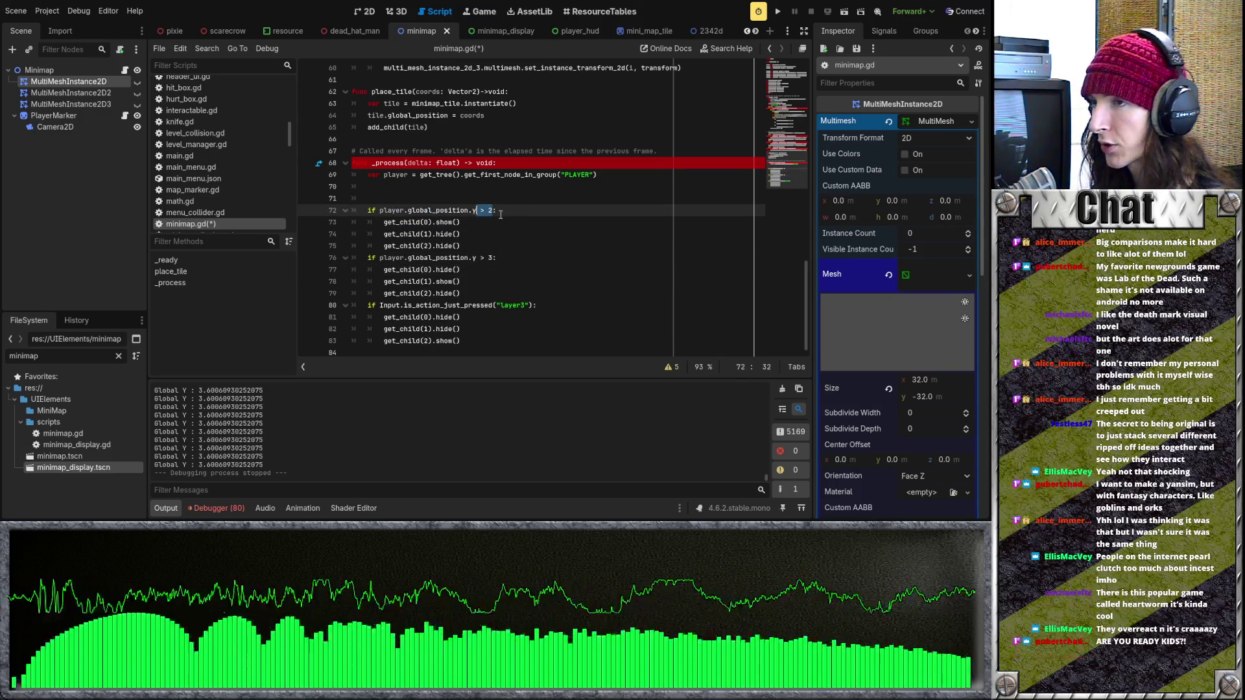
pyautogui.click(548, 223)
pyautogui.moveTo(461, 247); pyautogui.dragTo(352, 222)
pyautogui.press('Down')
pyautogui.press('End')
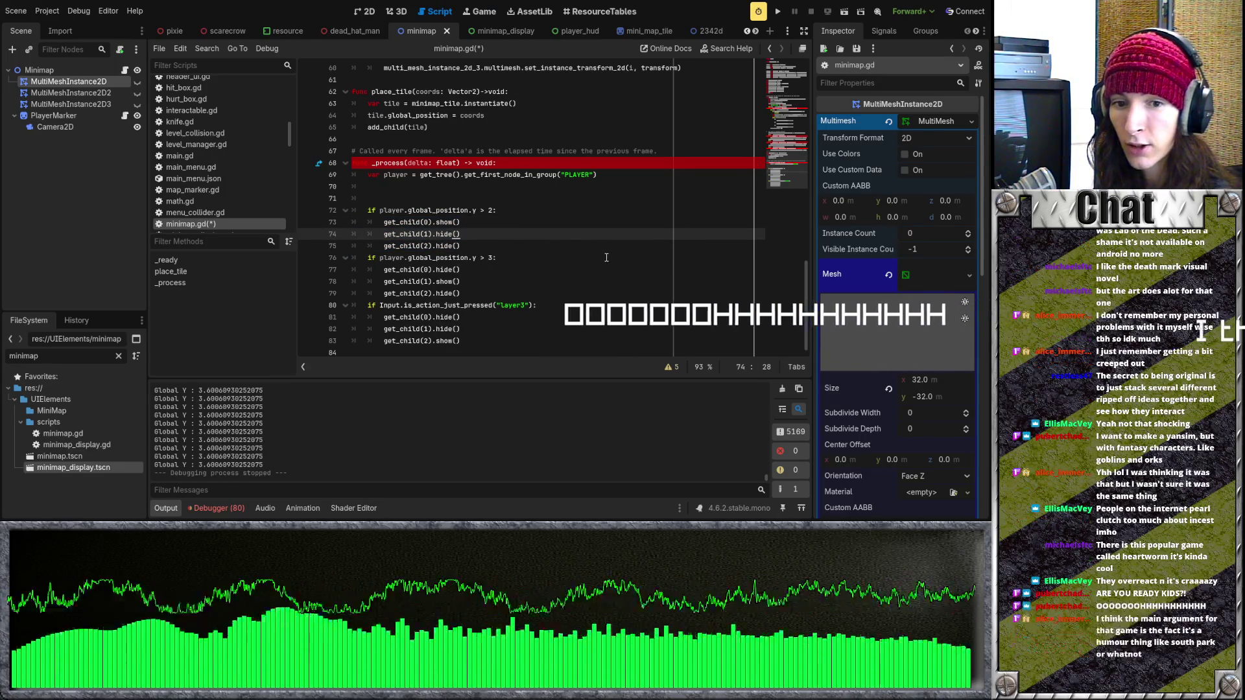
pyautogui.doubleClick(490, 258)
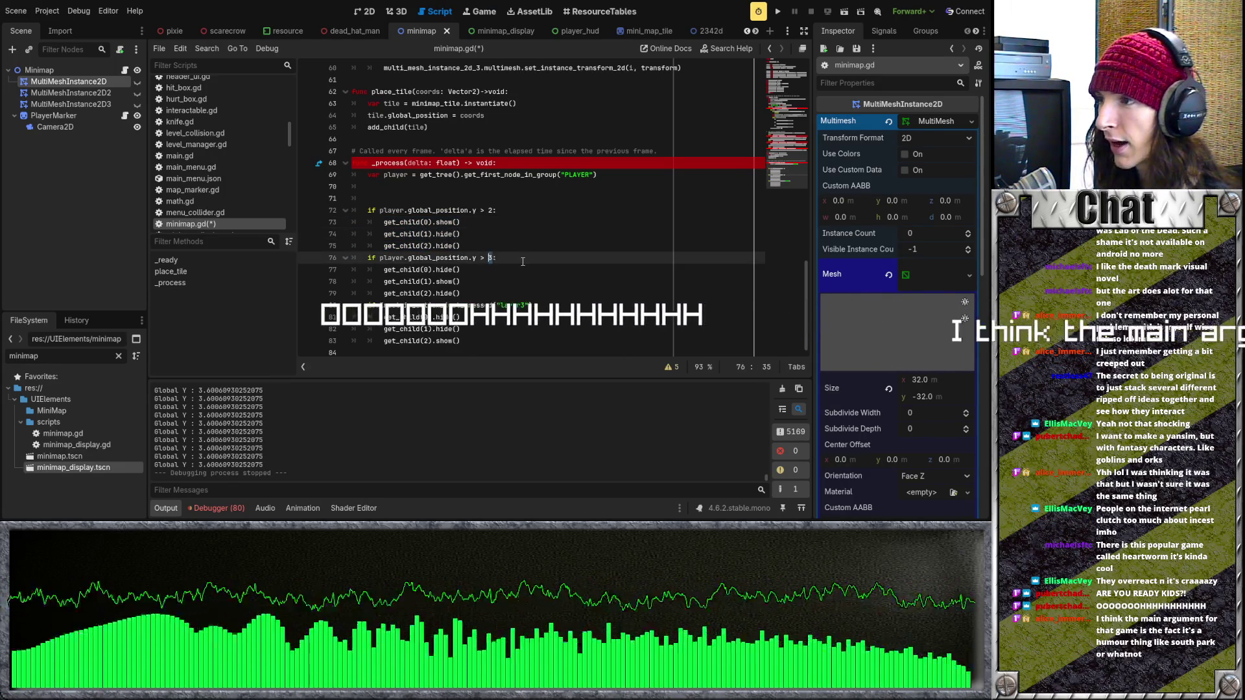
pyautogui.doubleClick(490, 258)
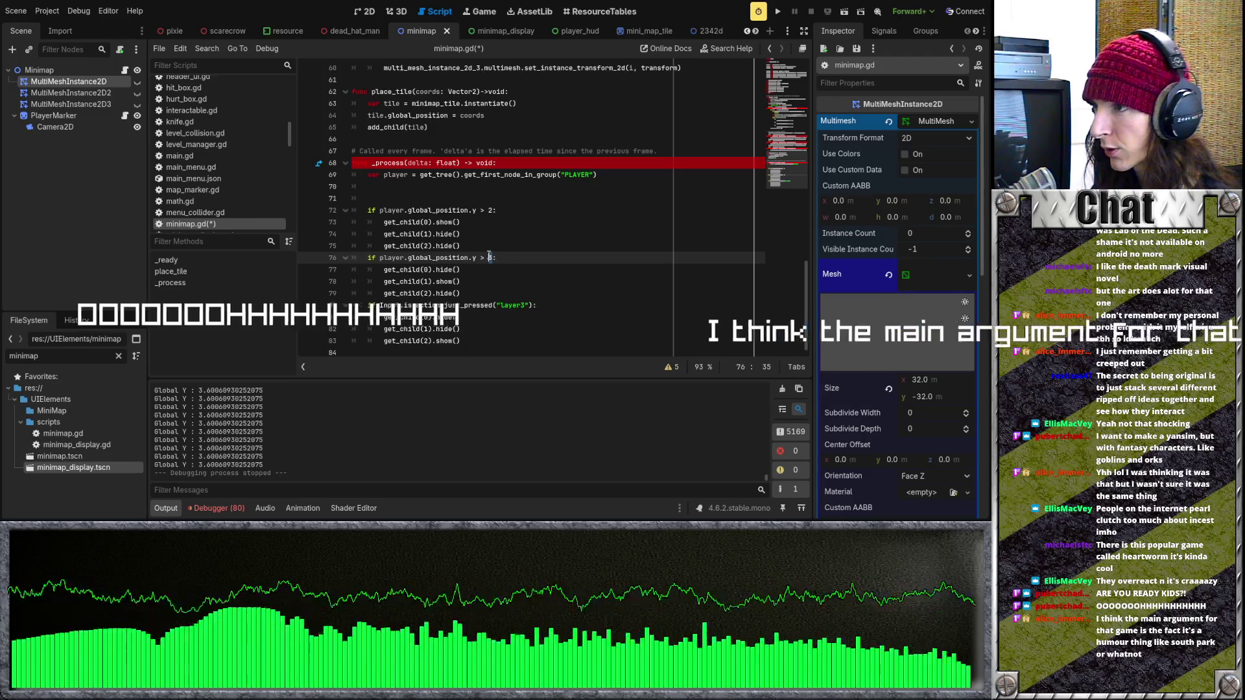
pyautogui.write('0')
pyautogui.click(507, 276)
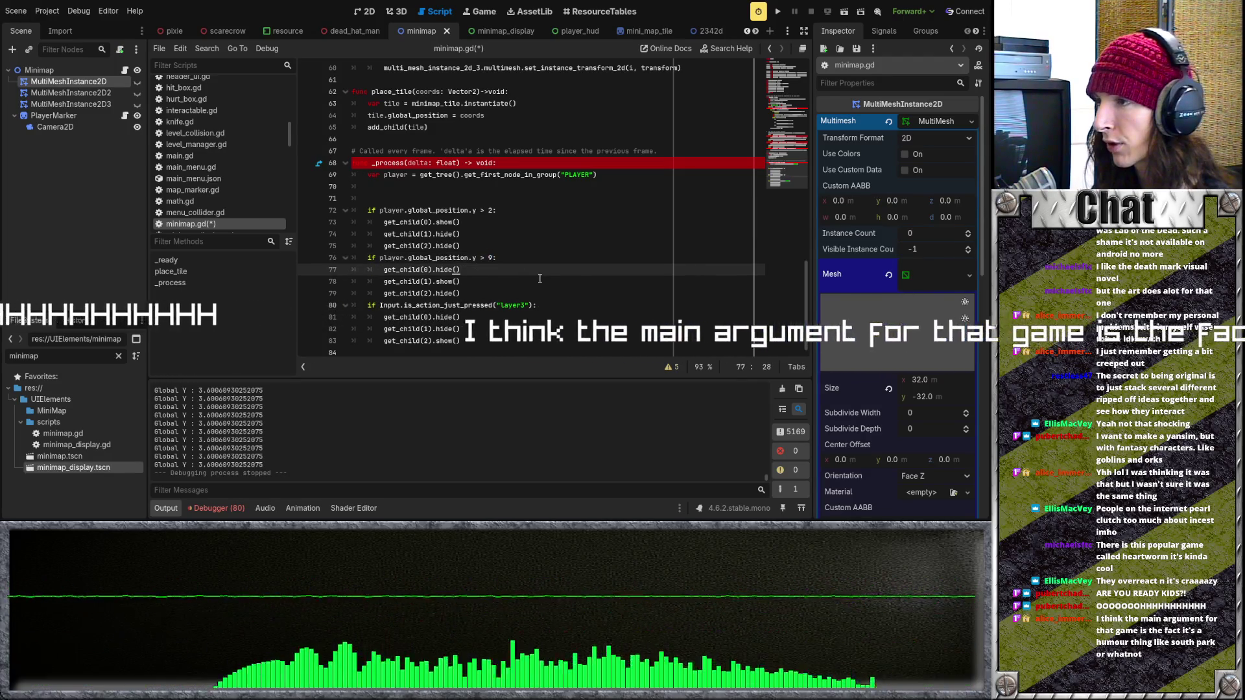
pyautogui.click(555, 283)
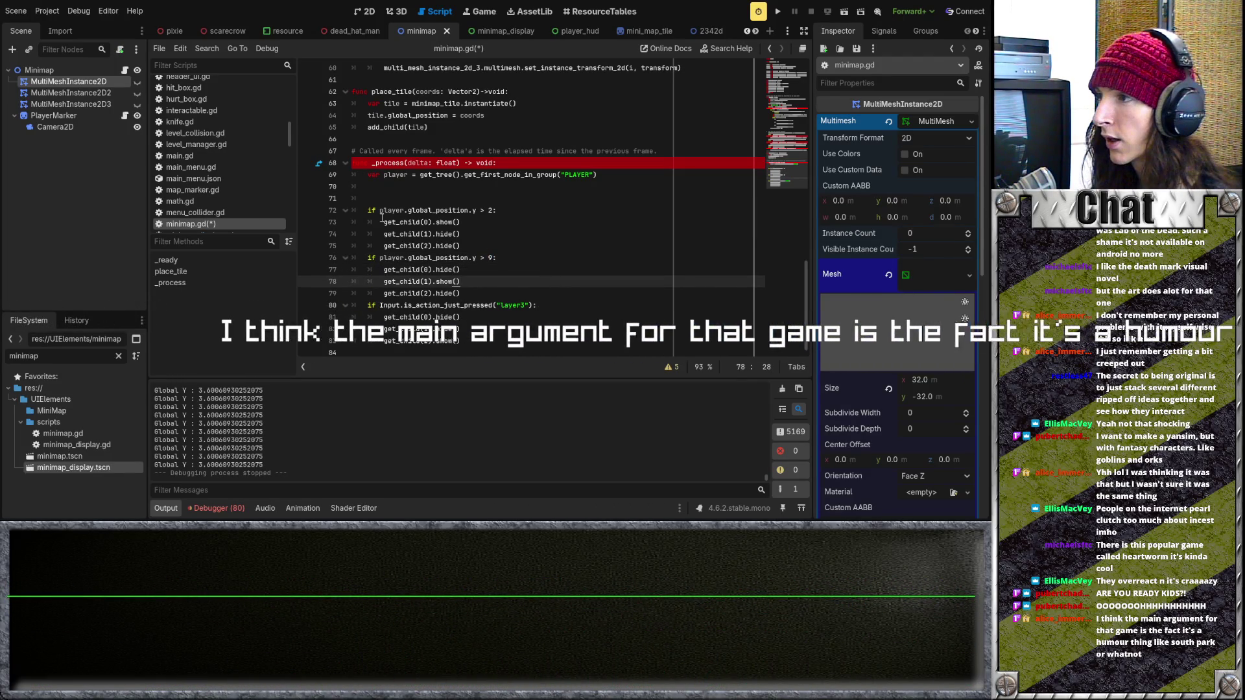
pyautogui.moveTo(367, 210); pyautogui.dragTo(571, 220)
pyautogui.click(500, 226)
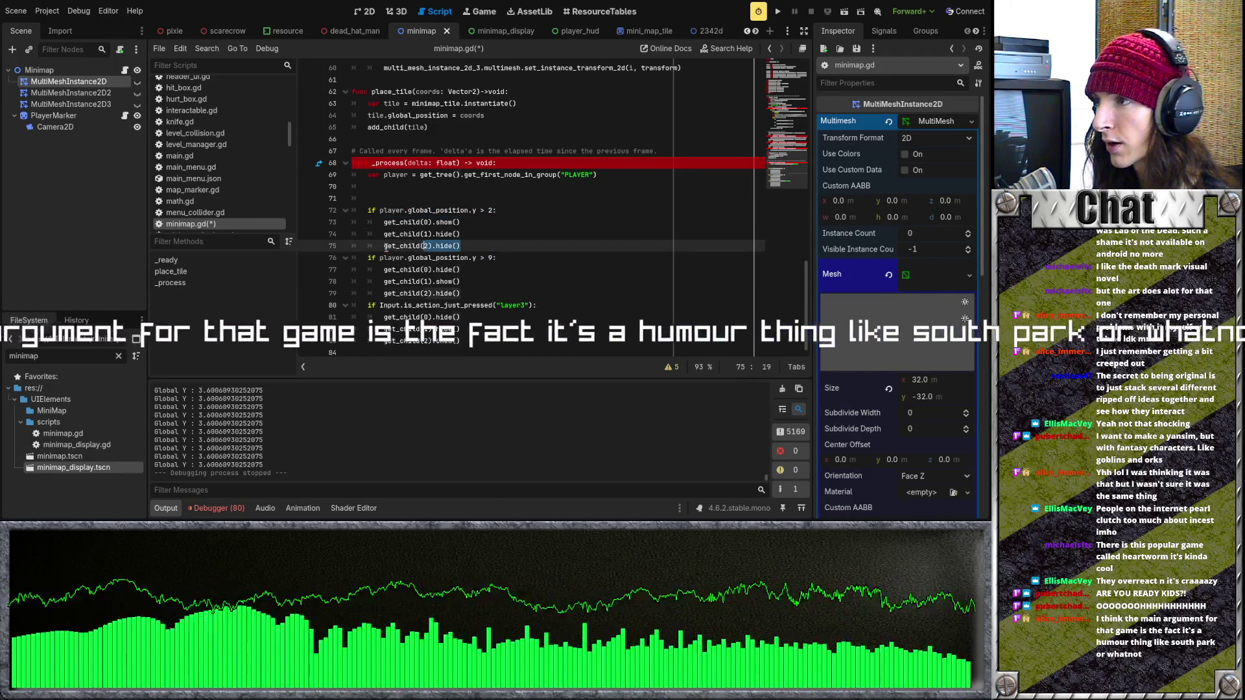
# Step: Replace line 80's Layer3 input check with player.global_position.y > 15 and save minimap.gd
pyautogui.click(371, 258)
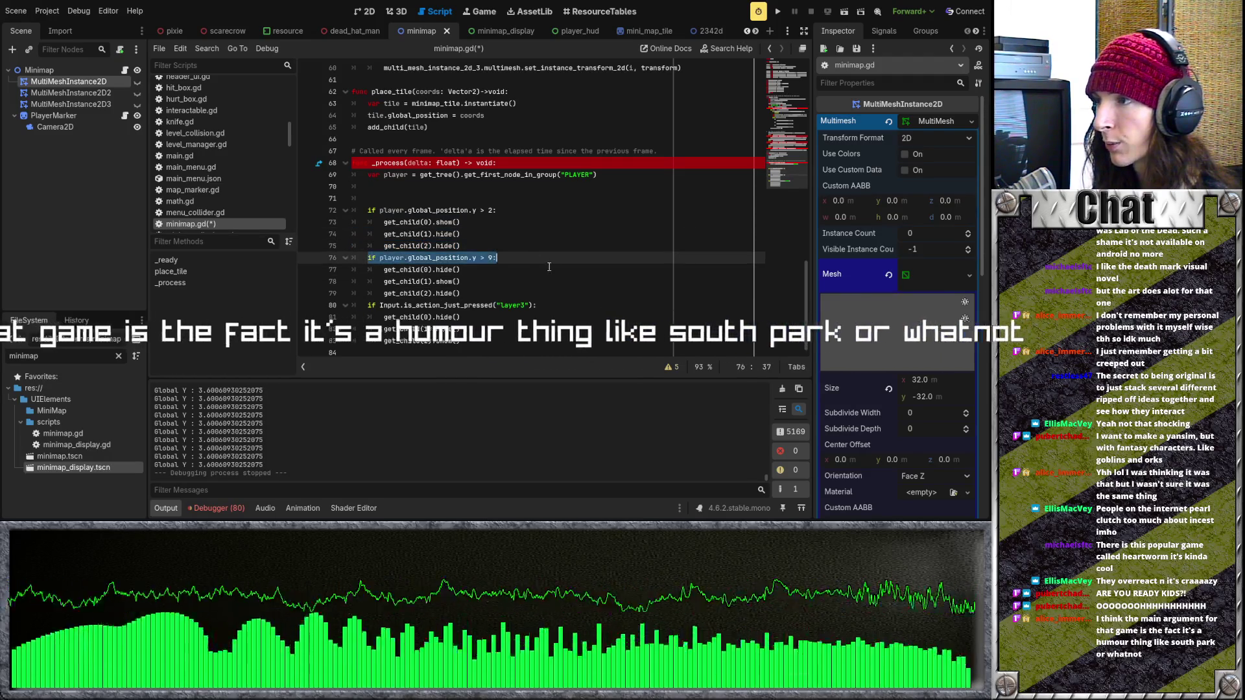
pyautogui.moveTo(469, 258); pyautogui.dragTo(505, 255)
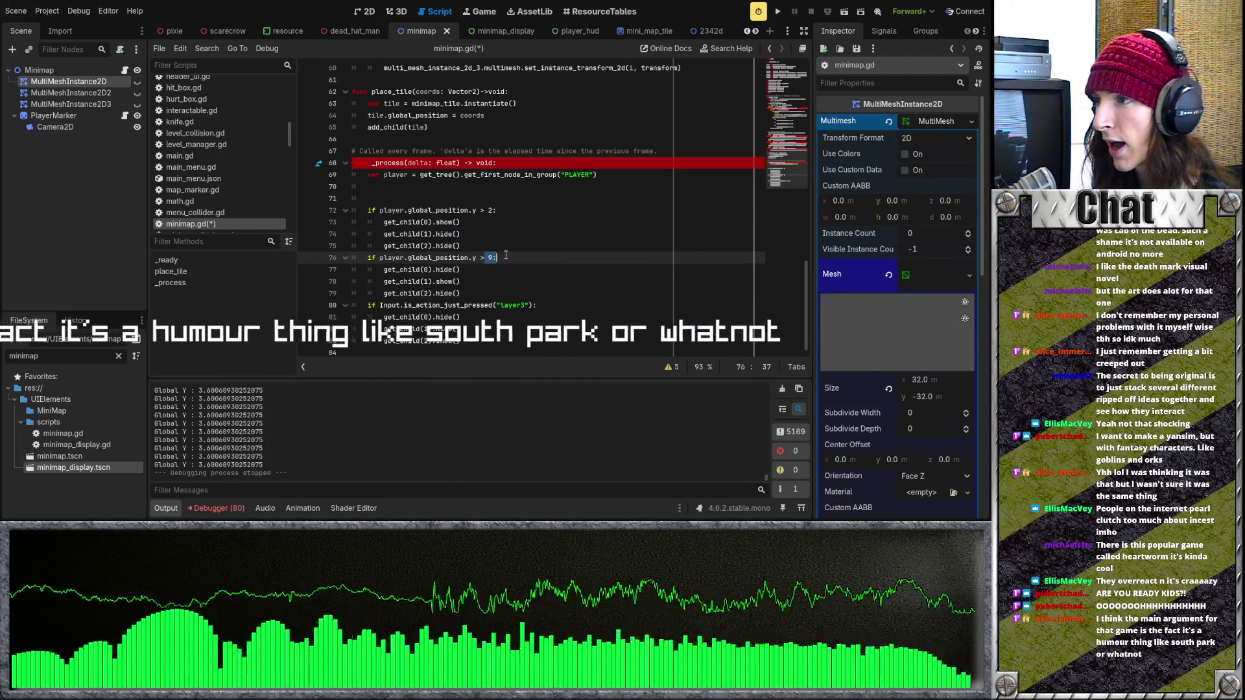
pyautogui.click(474, 281)
pyautogui.hotkey('shift', 'Home')
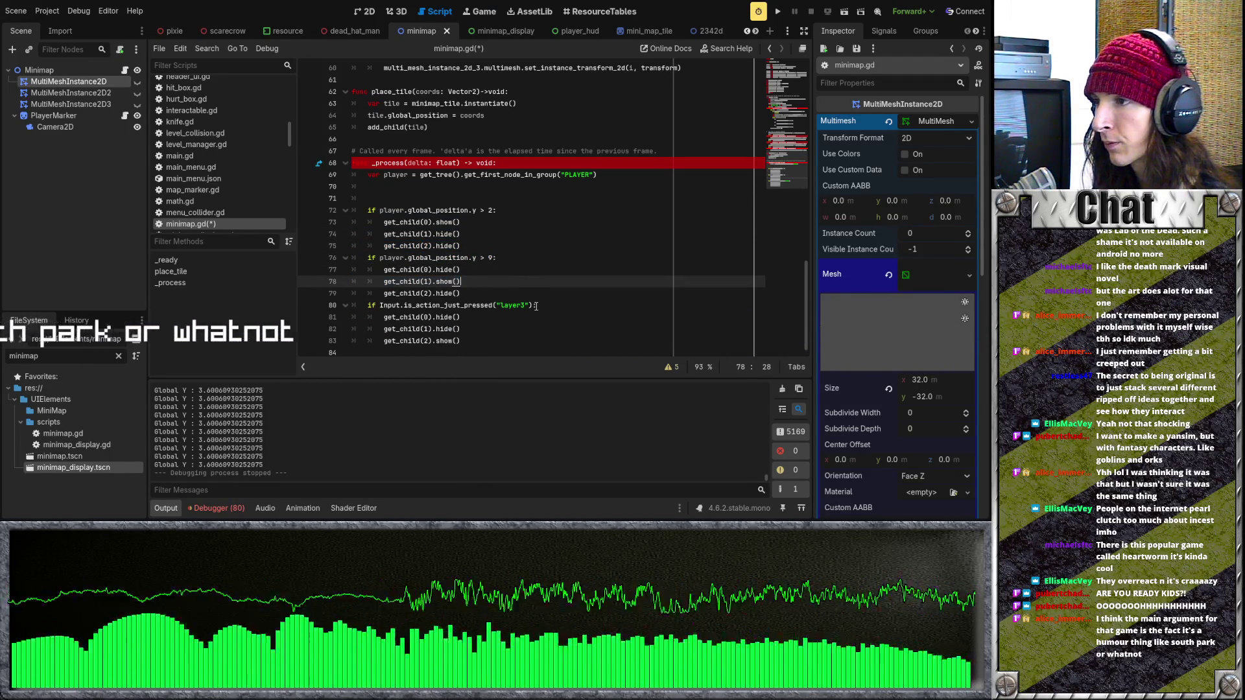
pyautogui.moveTo(496, 258); pyautogui.dragTo(372, 258)
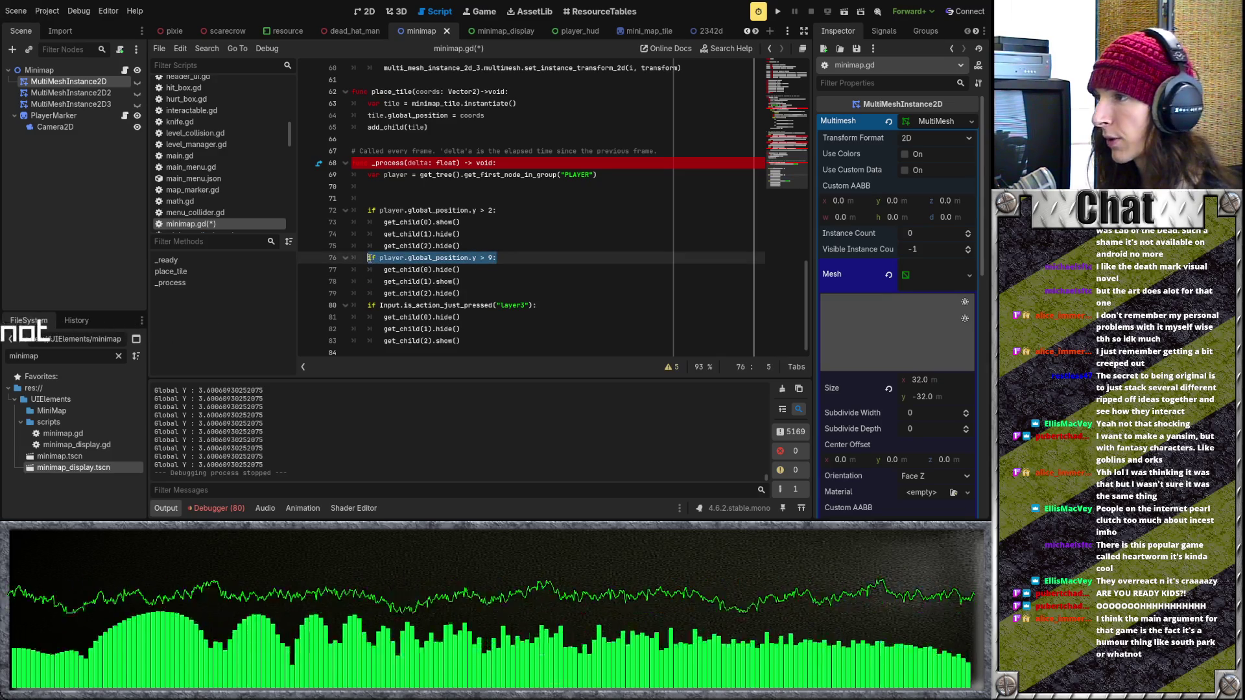
pyautogui.click(548, 305)
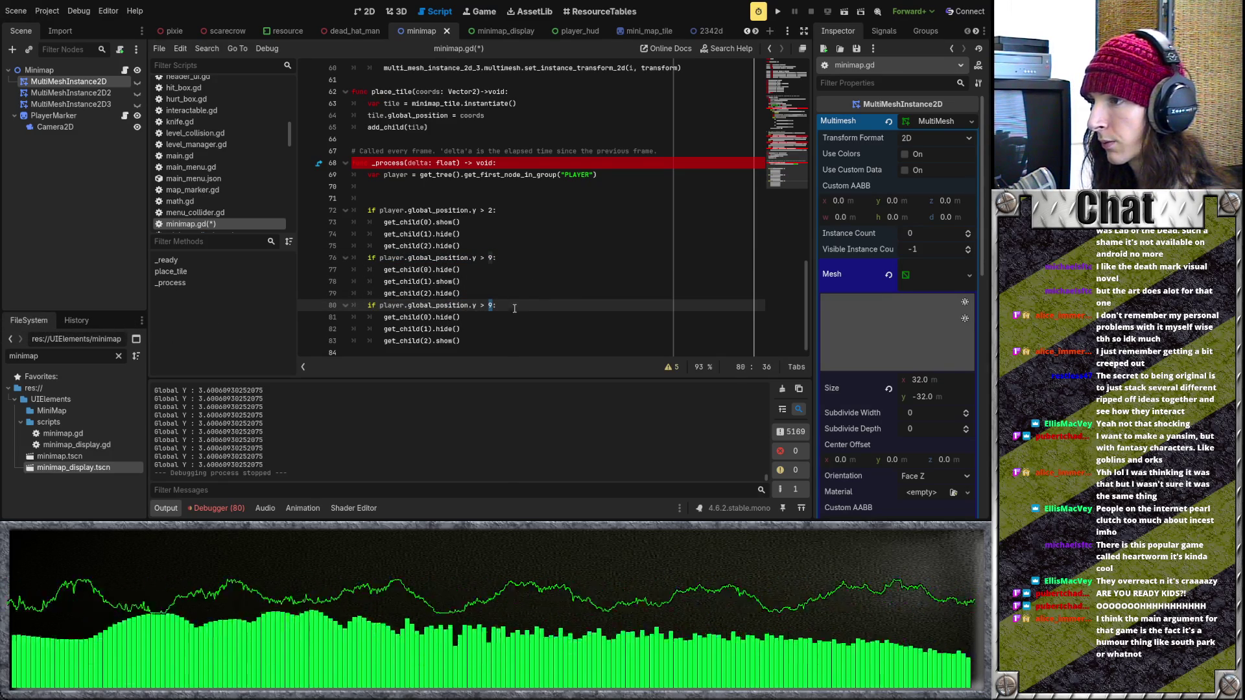
pyautogui.hotkey('ctrl', 's')
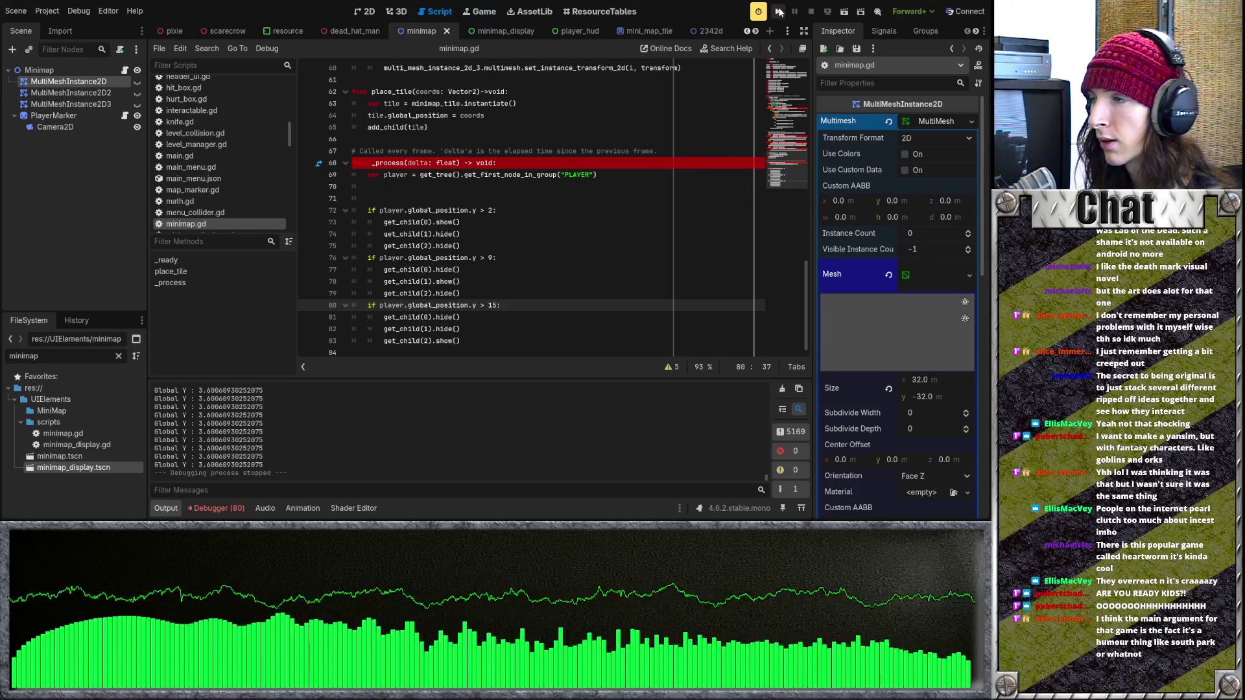
# Step: Test-run the minimap layers, stopping once the output logs global Y near 9.6
pyautogui.click(780, 13)
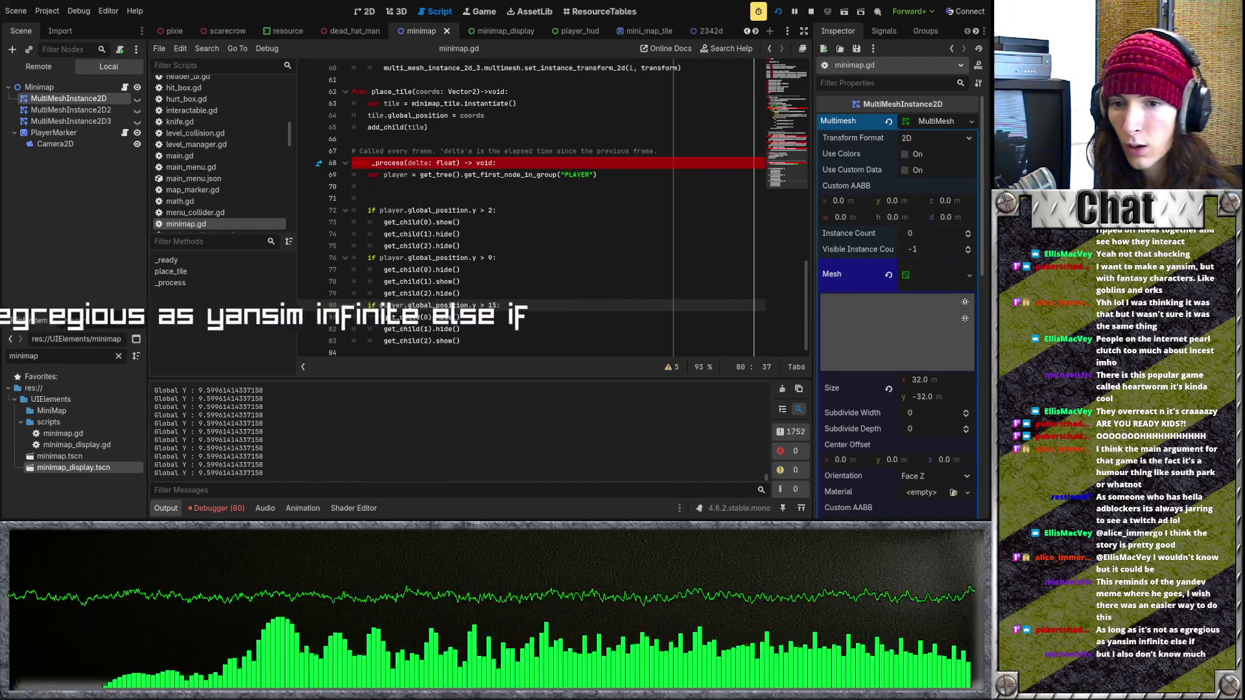
pyautogui.press('F8')
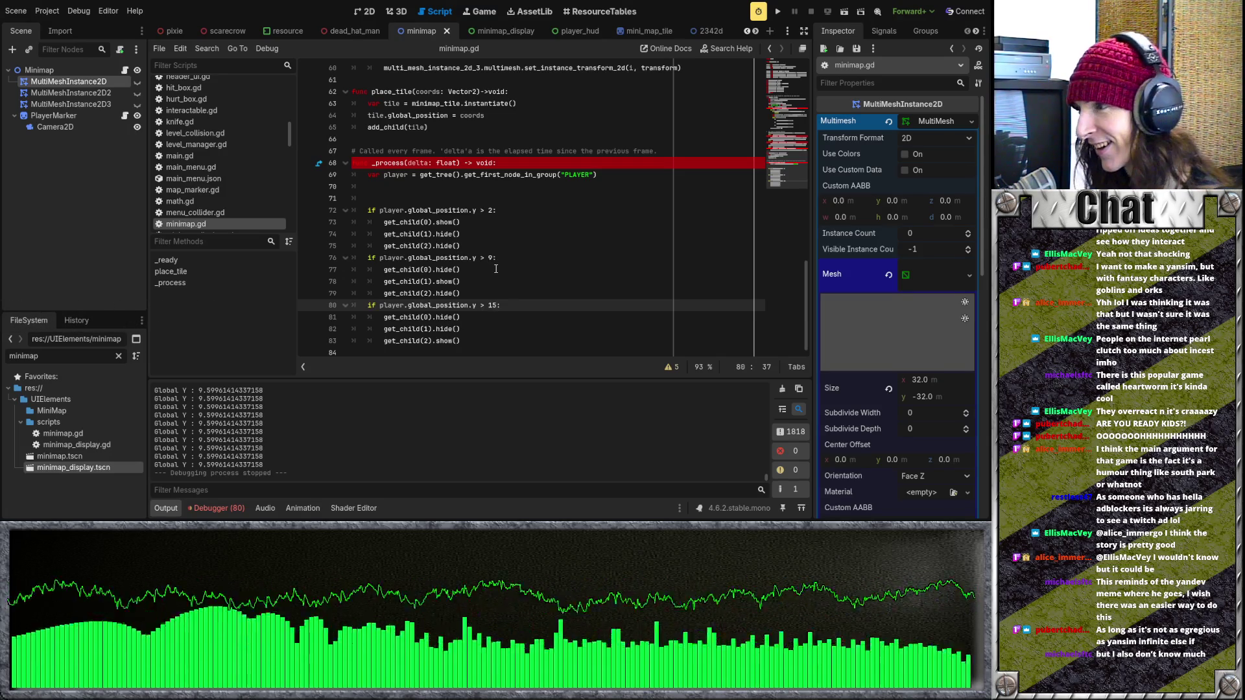
# Step: Select the three height-check blocks on lines 72–83 to review them
pyautogui.click(474, 261)
pyautogui.moveTo(471, 349); pyautogui.dragTo(474, 211)
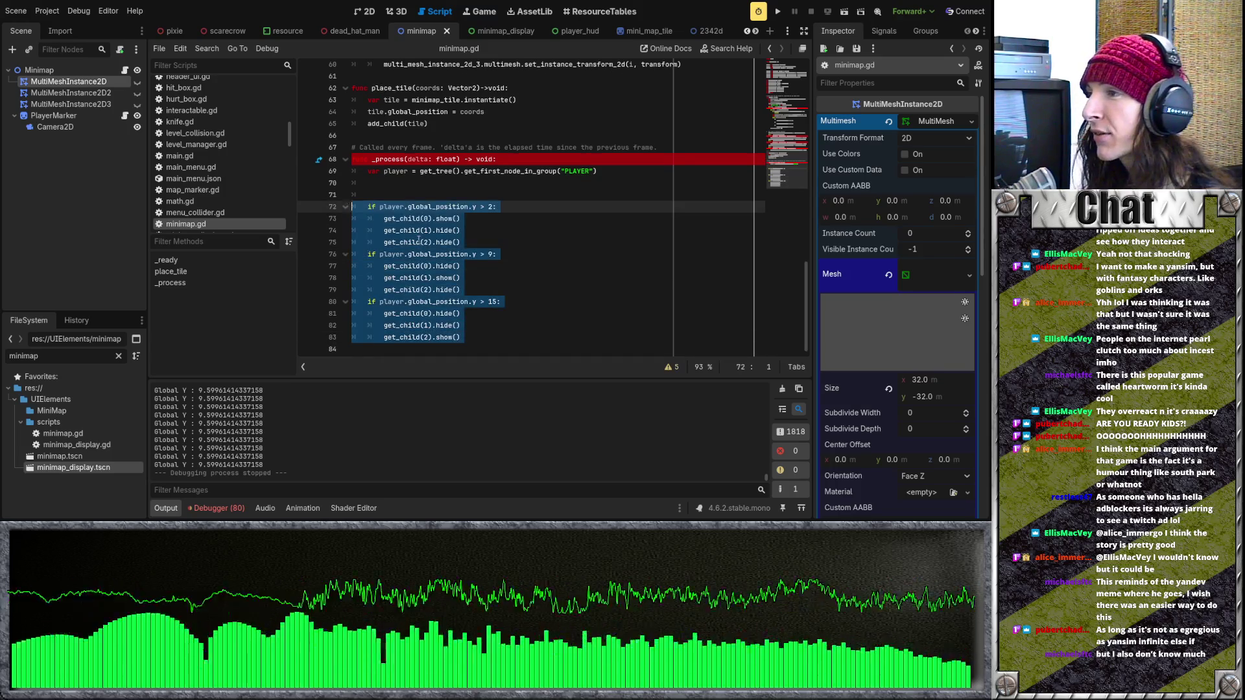
pyautogui.click(461, 269)
pyautogui.moveTo(474, 344)
pyautogui.mouseDown()
pyautogui.moveTo(363, 191)
pyautogui.moveTo(336, 205)
pyautogui.mouseUp()
pyautogui.click(546, 280)
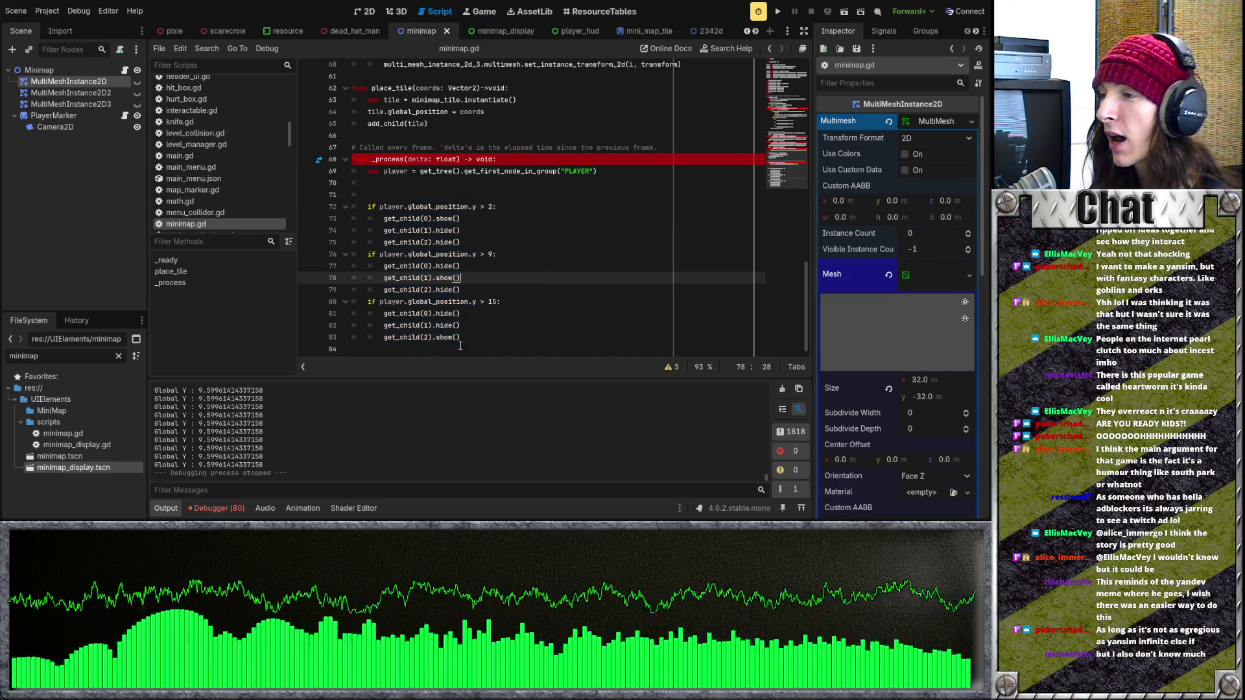
pyautogui.moveTo(466, 339); pyautogui.dragTo(353, 206)
pyautogui.click(473, 242)
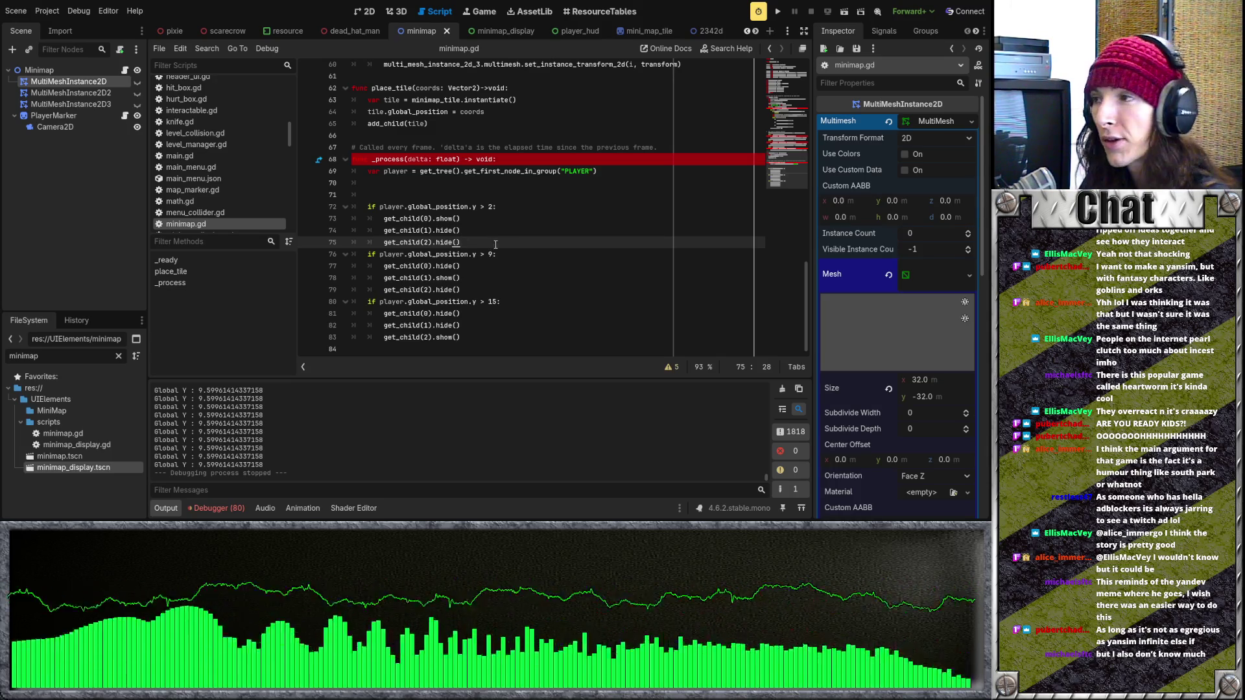
# Step: Delete empty lines 70–71 and leave one indented blank line after line 69
pyautogui.click(465, 196)
pyautogui.press('BackSpace')
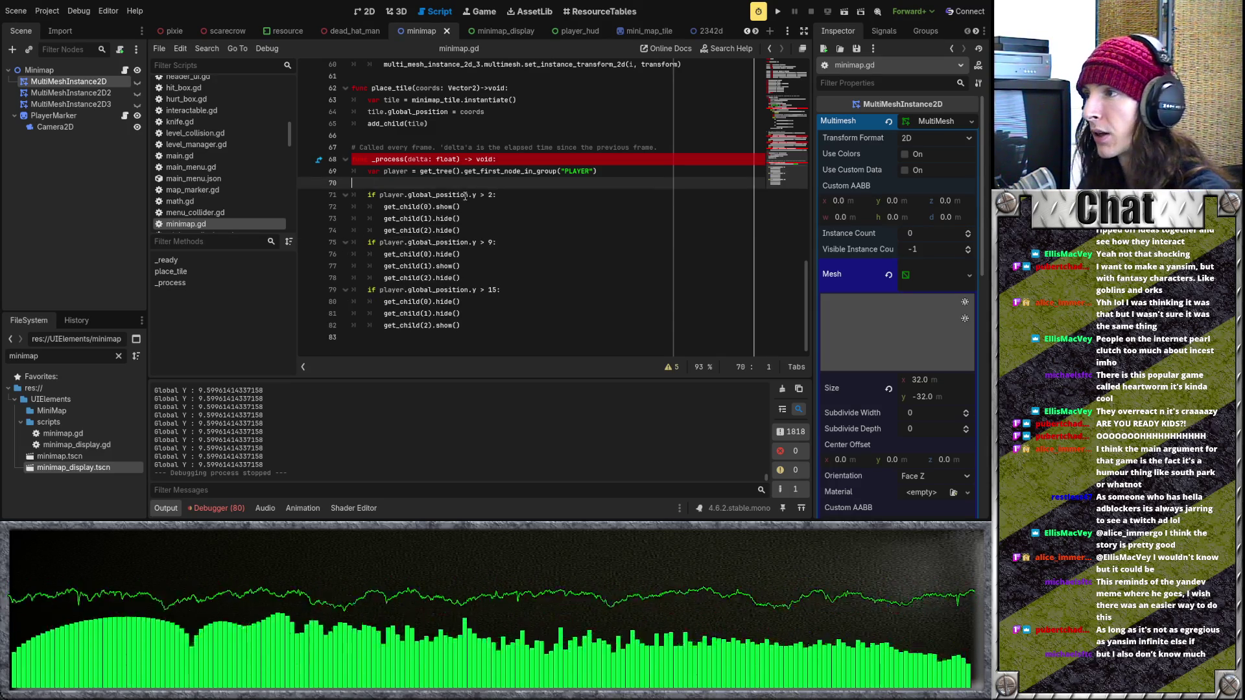
pyautogui.press('BackSpace')
pyautogui.press('Return')
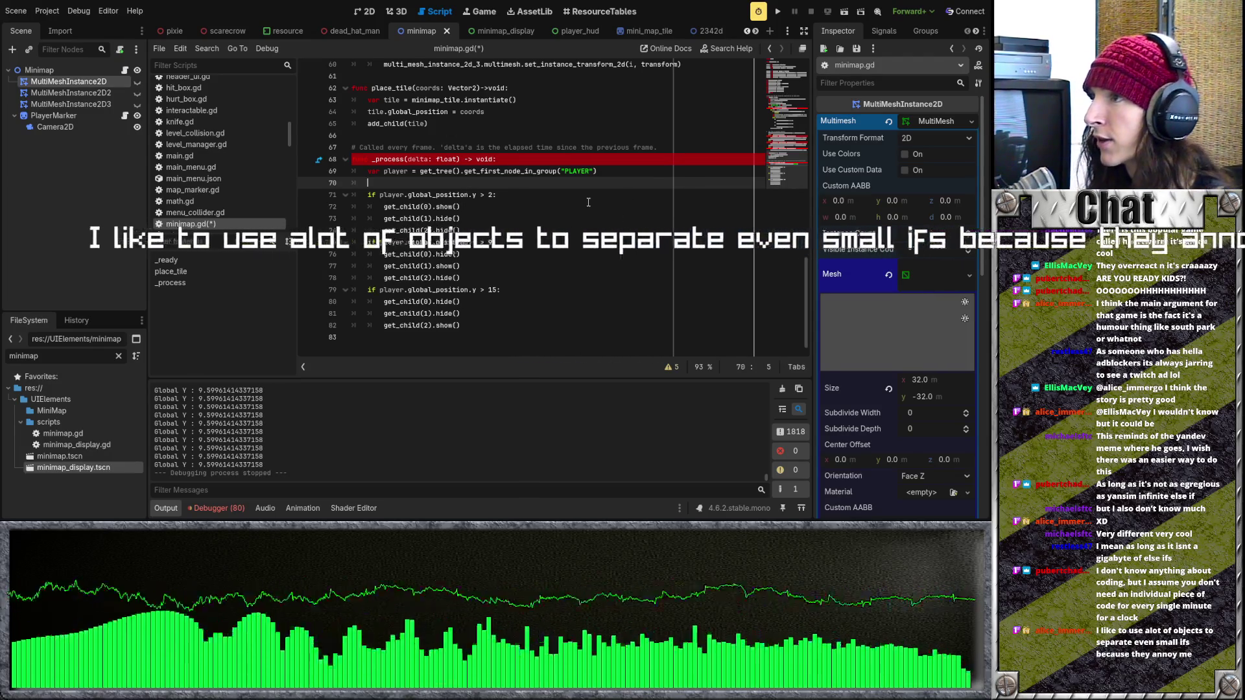
# Step: Filter the FileSystem by 'time' and open time_component.gd in the script editor
pyautogui.click(11, 355)
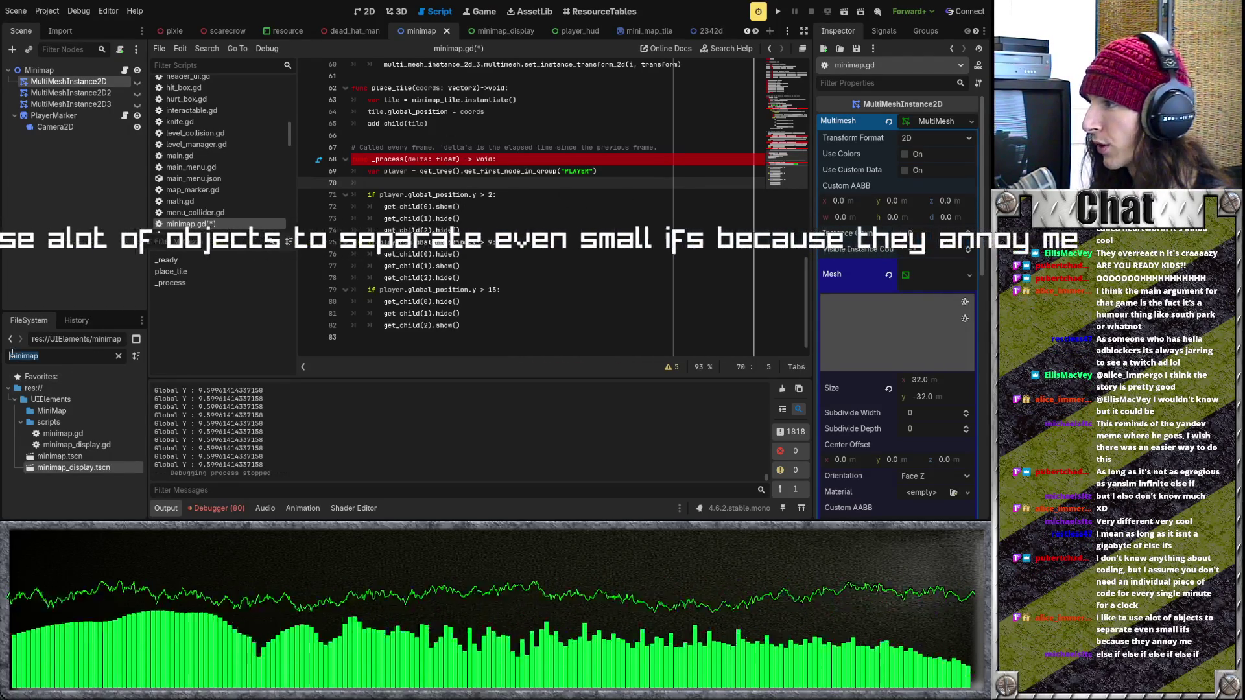
pyautogui.write('time')
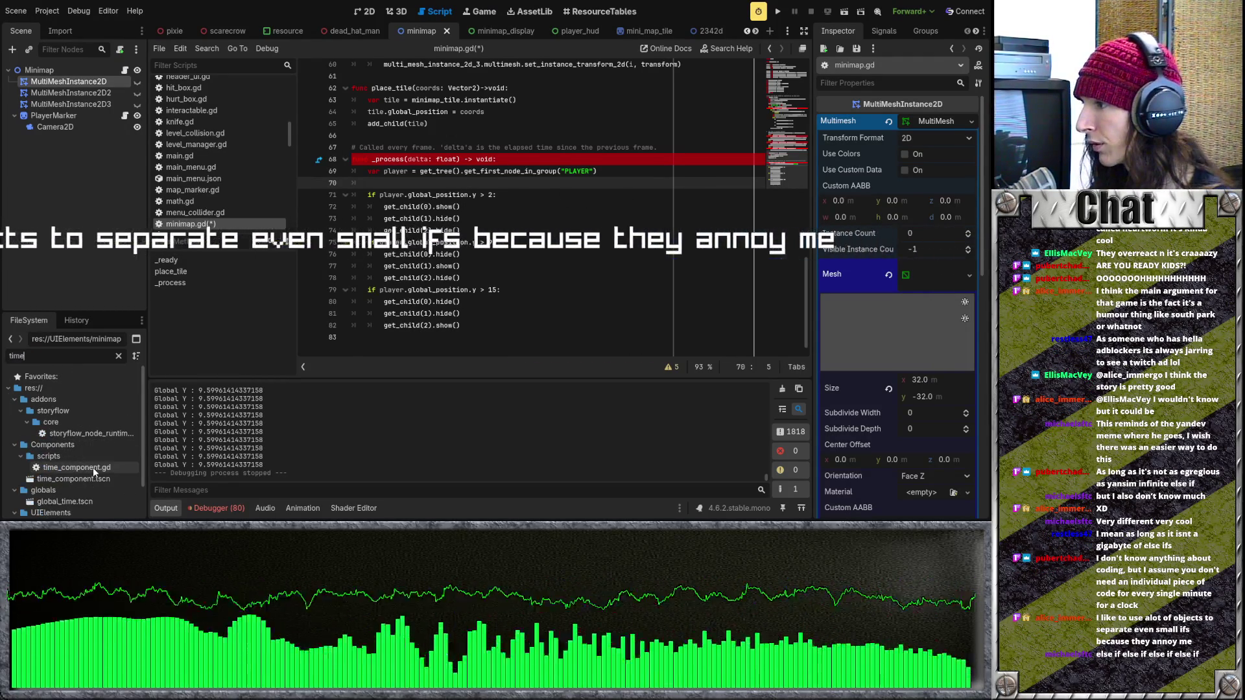
pyautogui.doubleClick(94, 468)
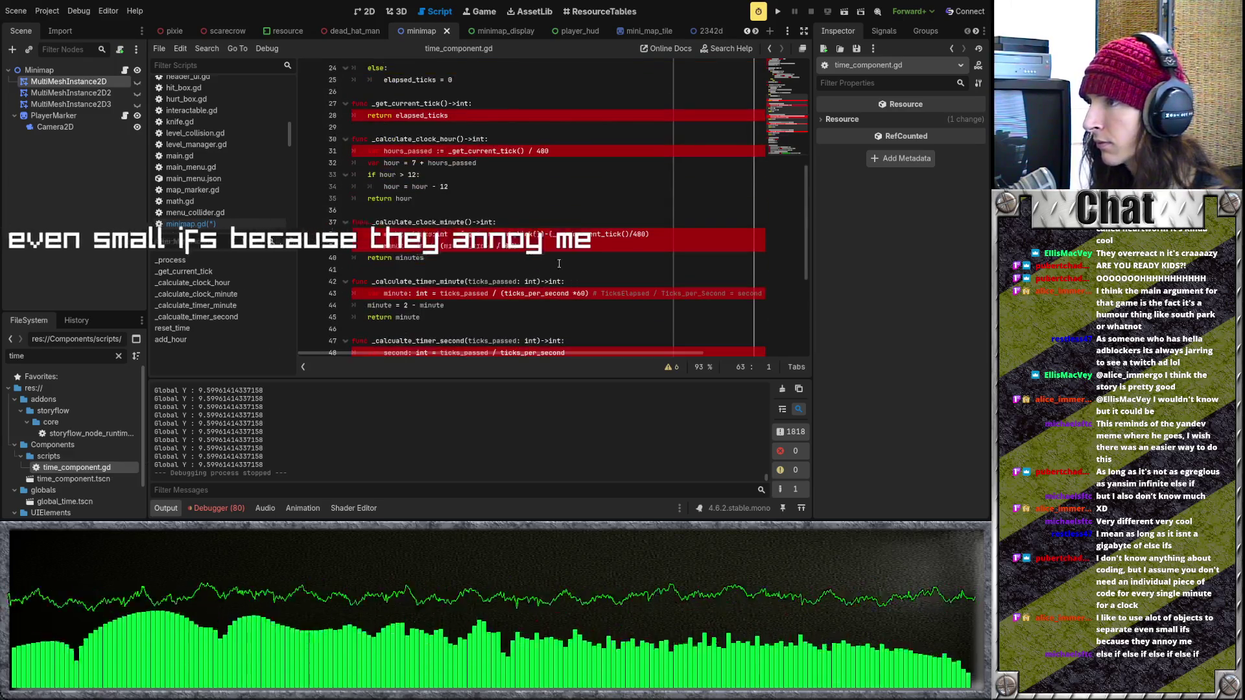
# Step: Read through time_component.gd, then run the project again
pyautogui.scroll(8, 460, 299)
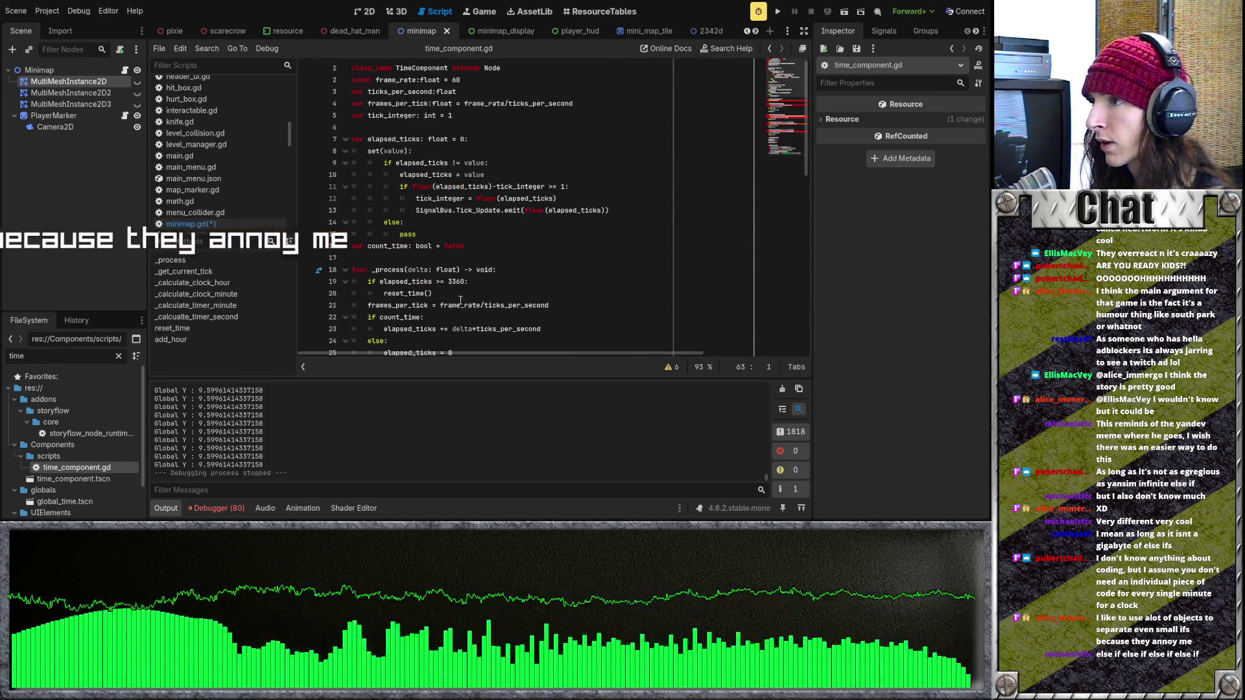
pyautogui.scroll(-3, 460, 299)
pyautogui.scroll(1, 480, 273)
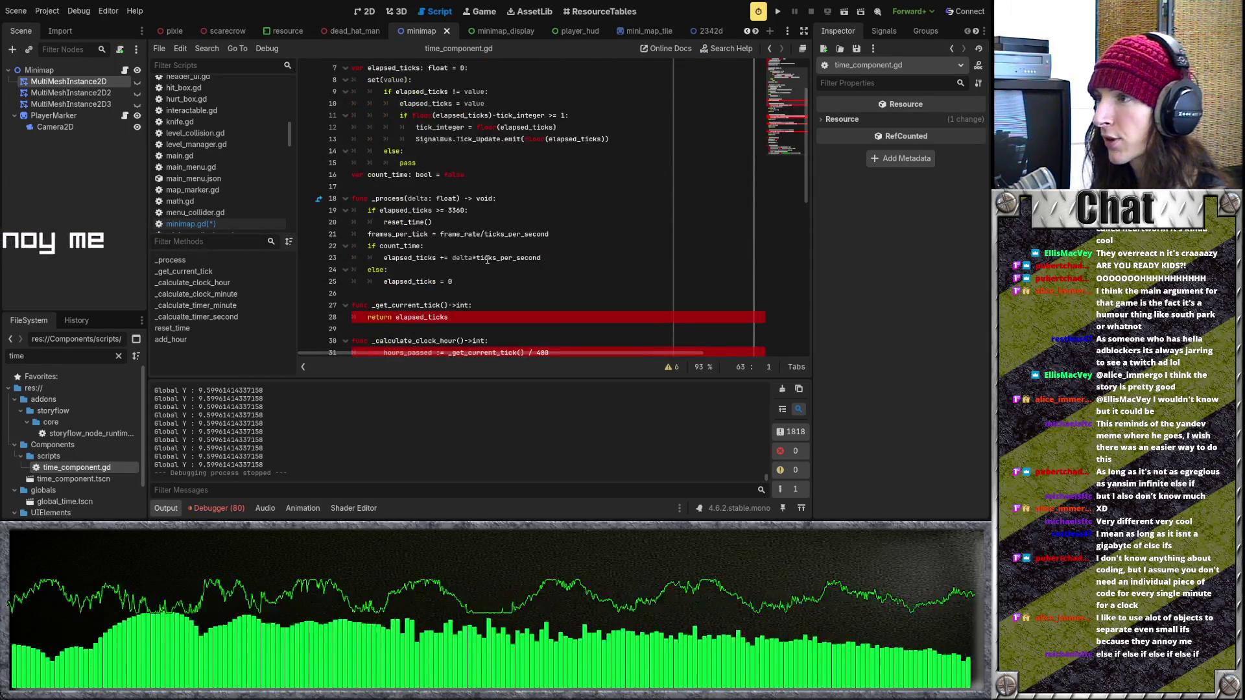
pyautogui.scroll(2, 479, 249)
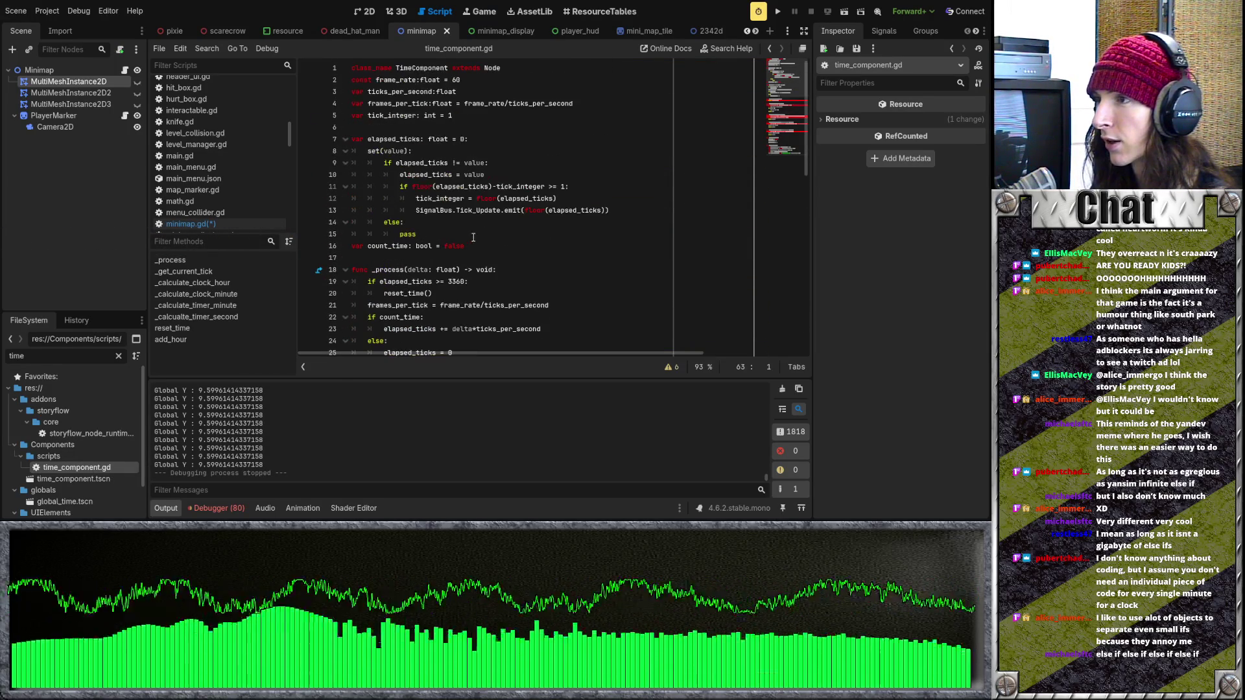
pyautogui.scroll(-1, 487, 182)
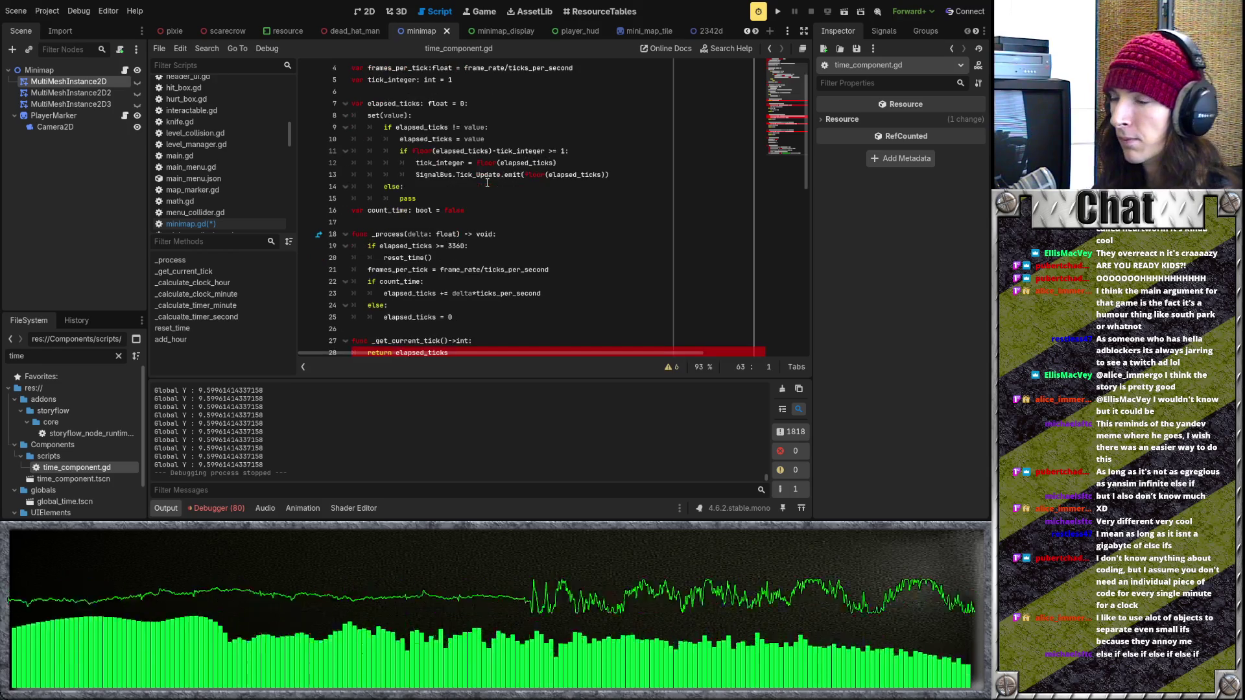
pyautogui.scroll(1, 486, 182)
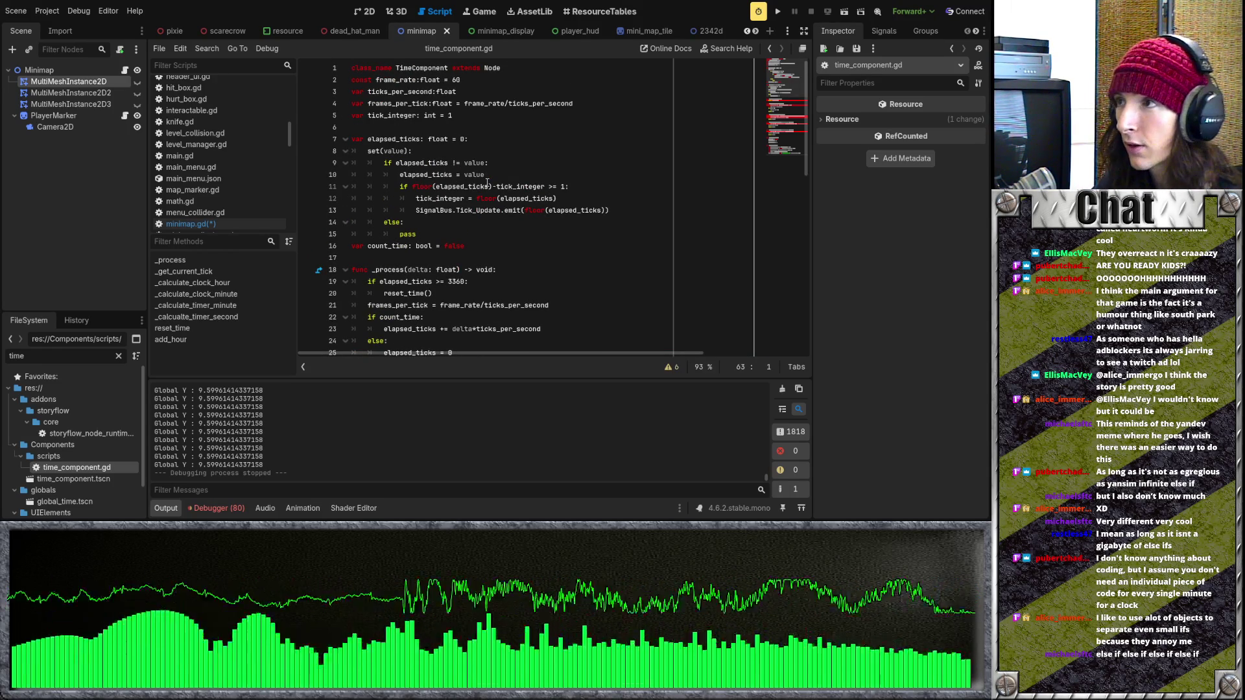
pyautogui.click(778, 11)
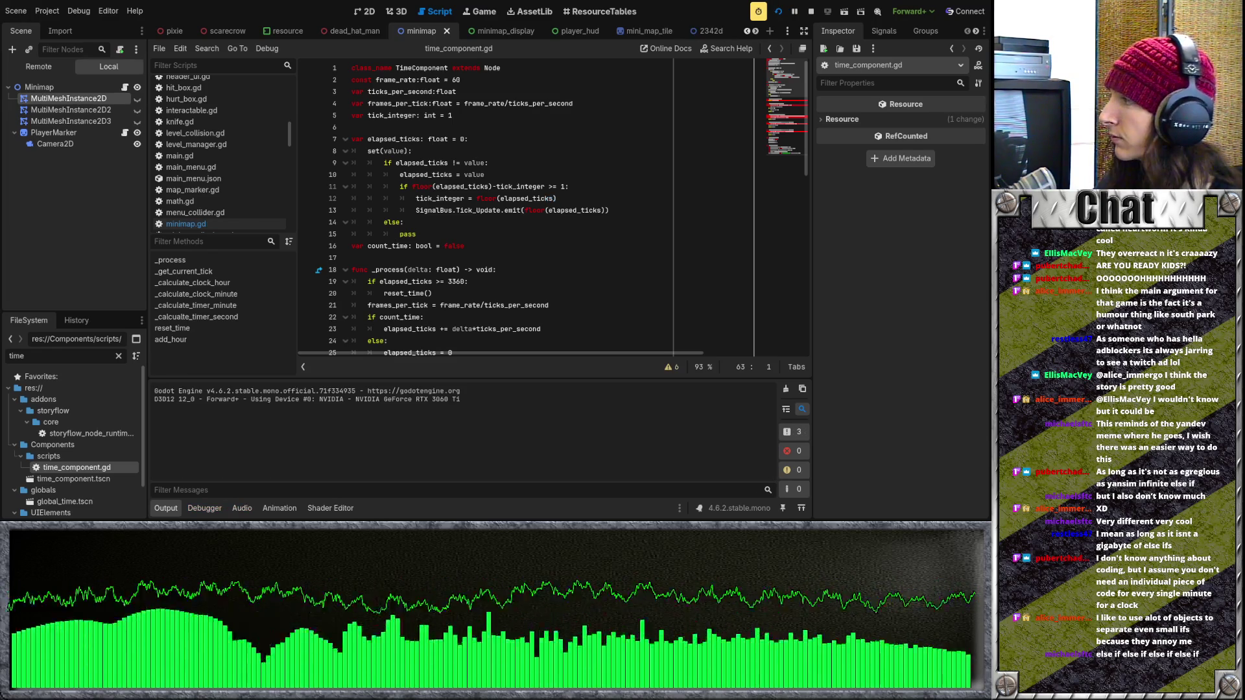
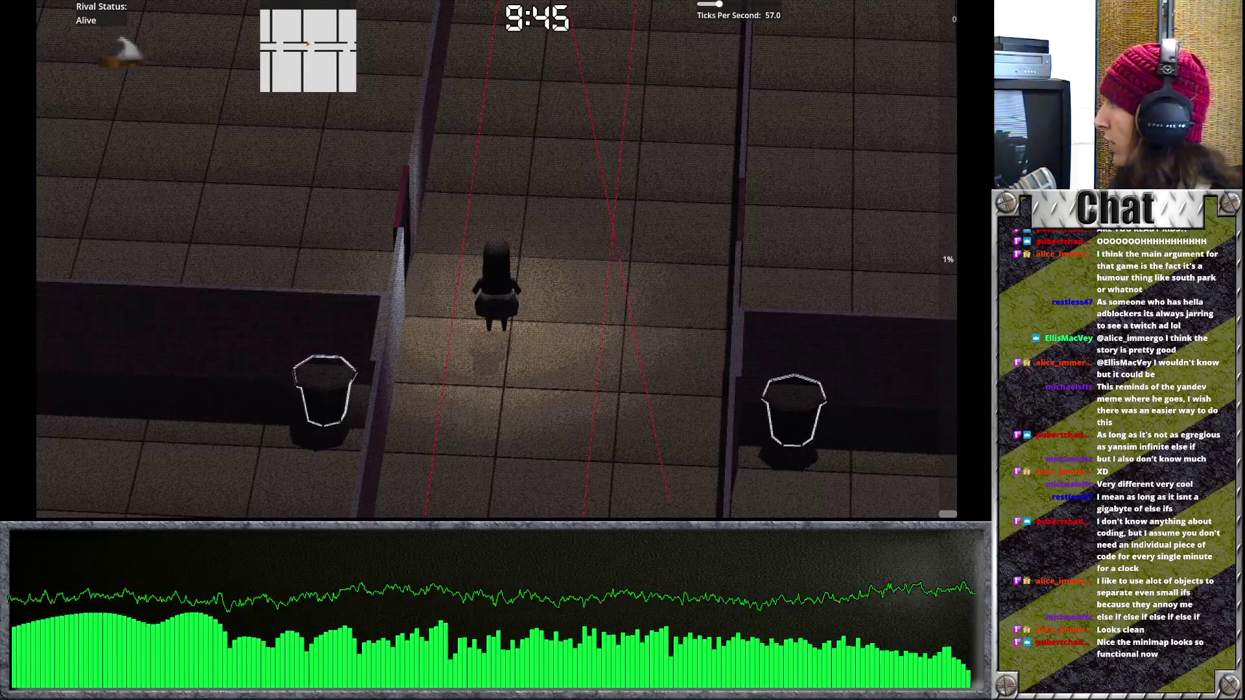
# Step: Return to the editor, review the tick update emit line, and switch to the floor_1 scene
pyautogui.press('F8')
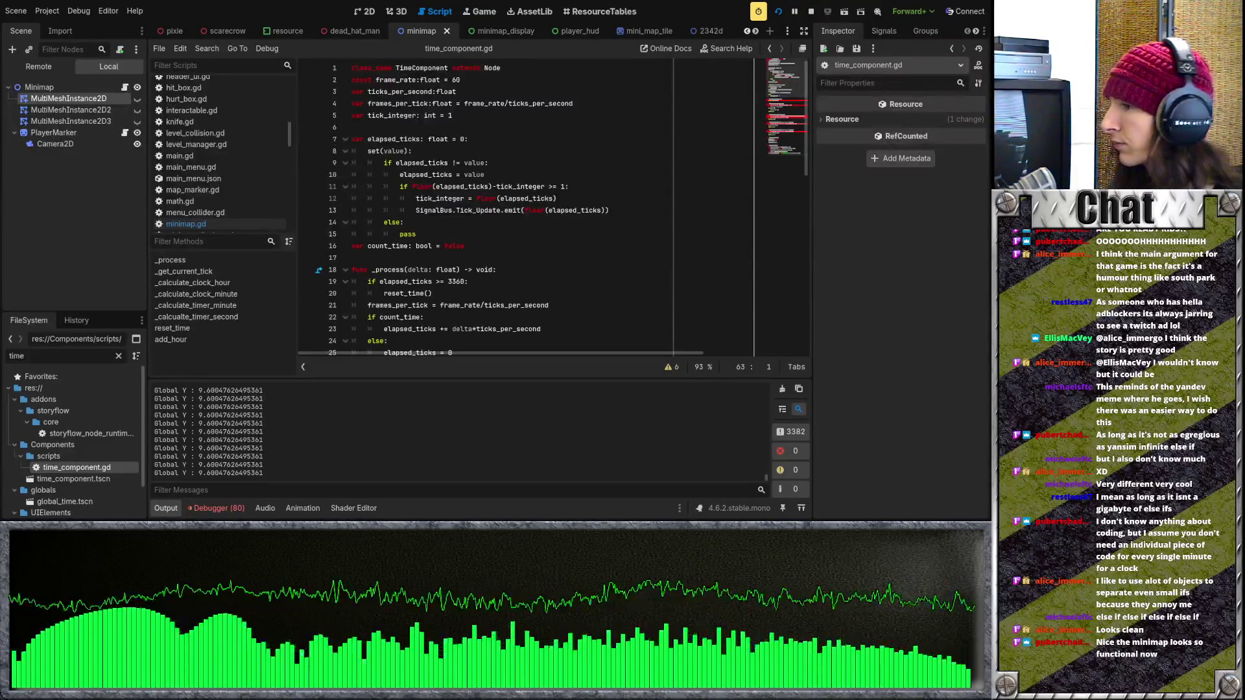
pyautogui.click(527, 211)
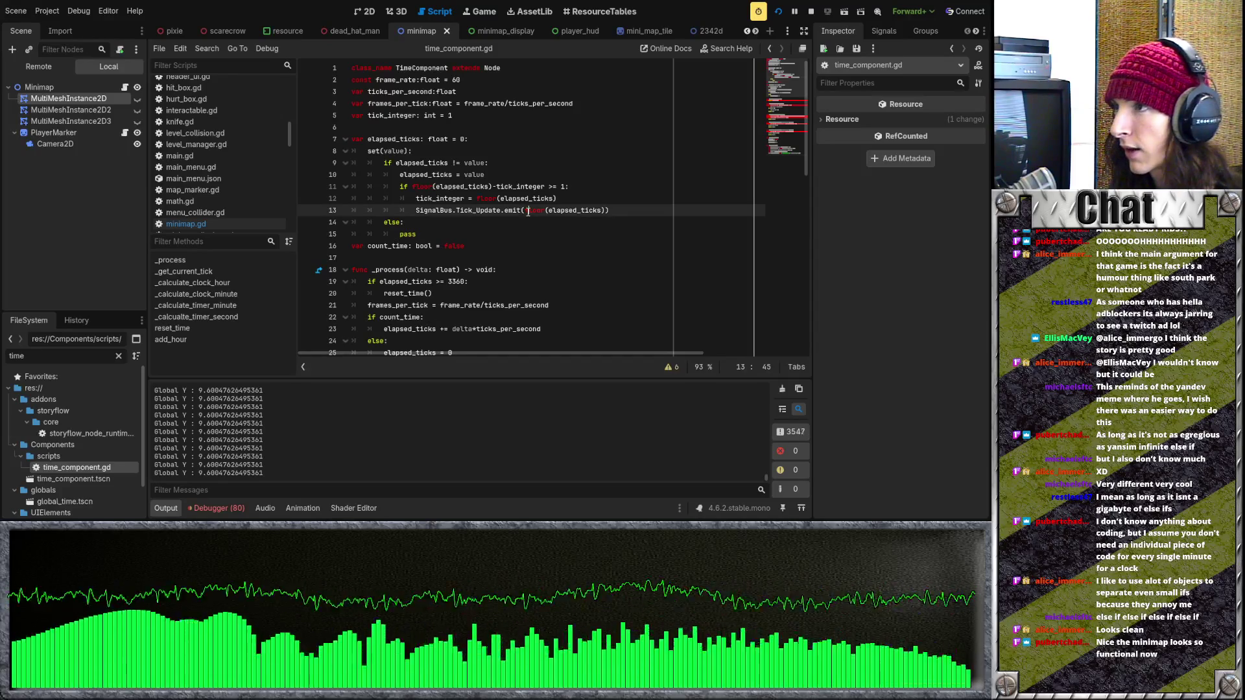
pyautogui.scroll(7, 311, 30)
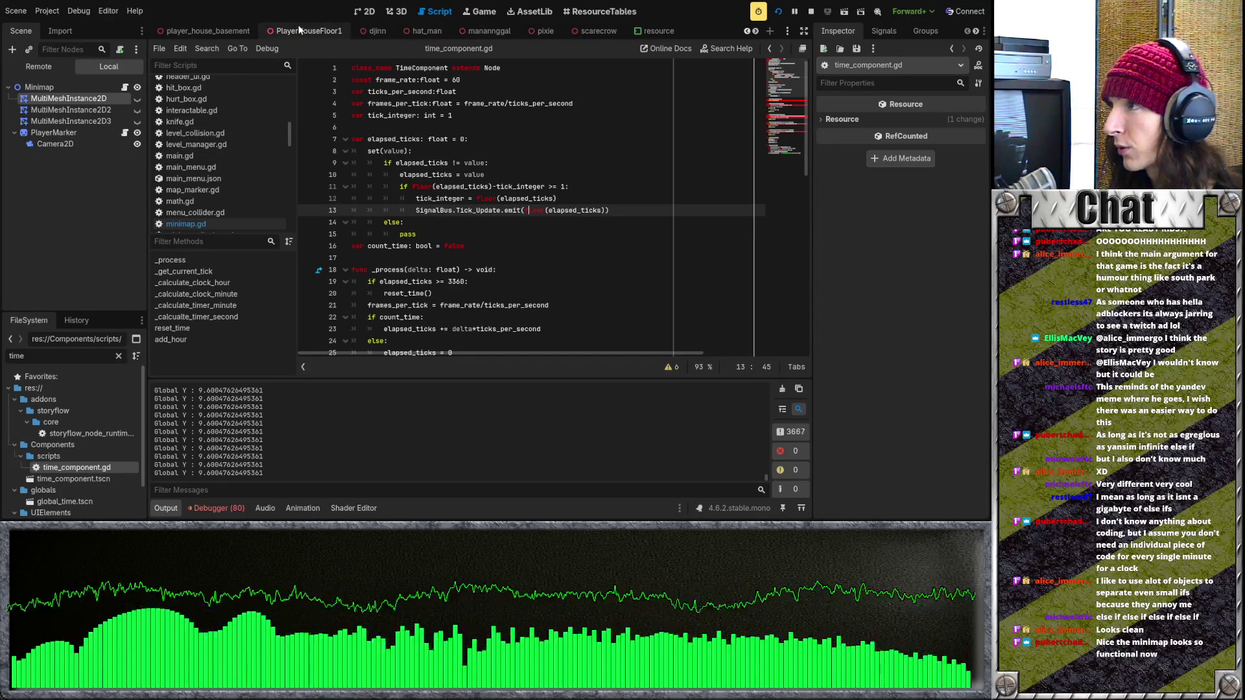
pyautogui.scroll(7, 311, 31)
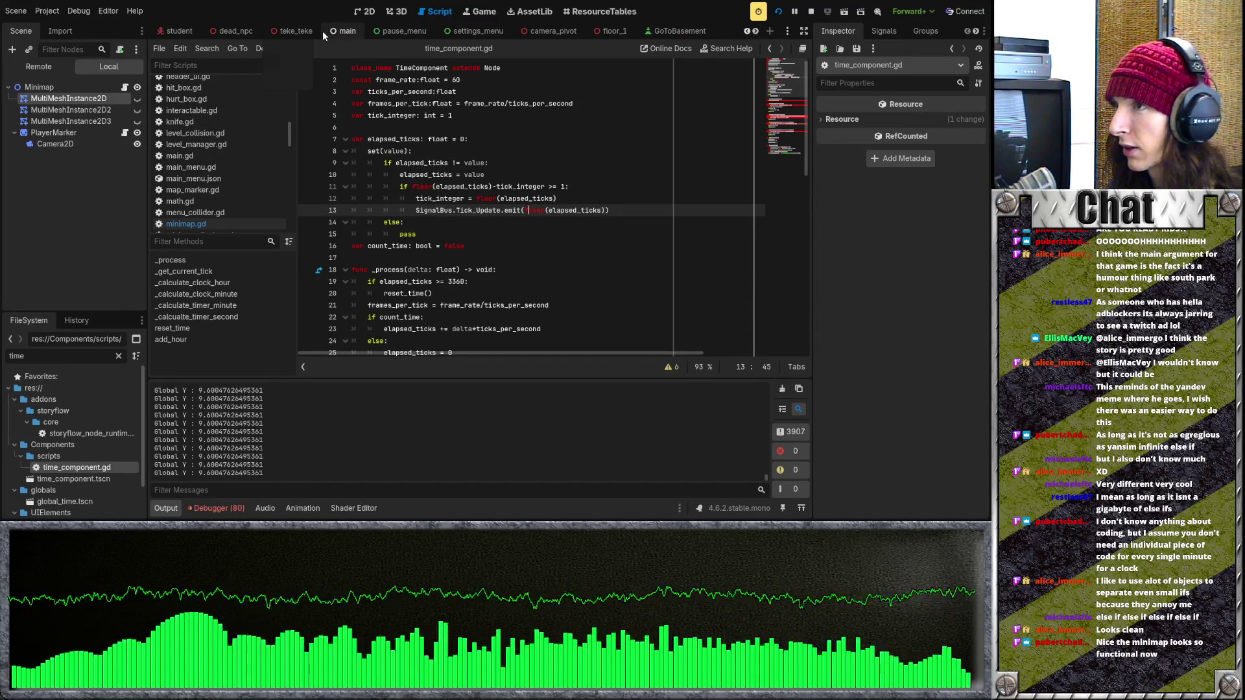
pyautogui.click(609, 33)
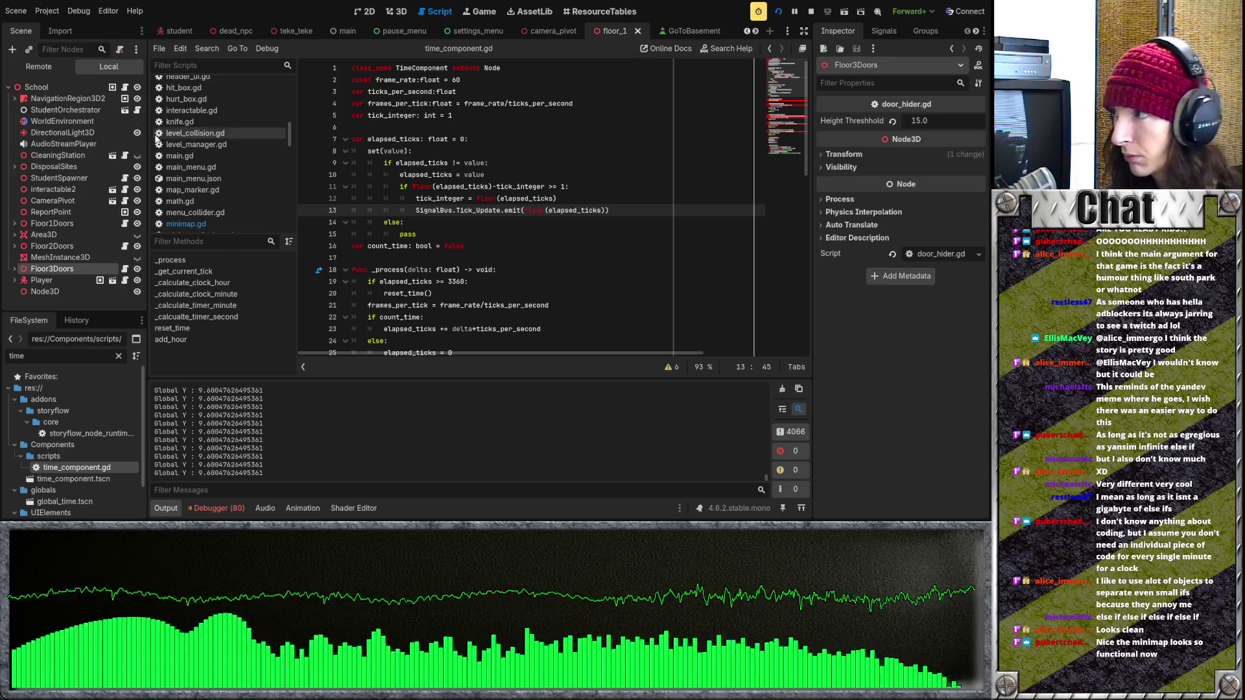
# Step: Open floor_1.gd and select the ChangeClass emit call on line 46 of check_class
pyautogui.click(125, 87)
pyautogui.scroll(-8, 471, 200)
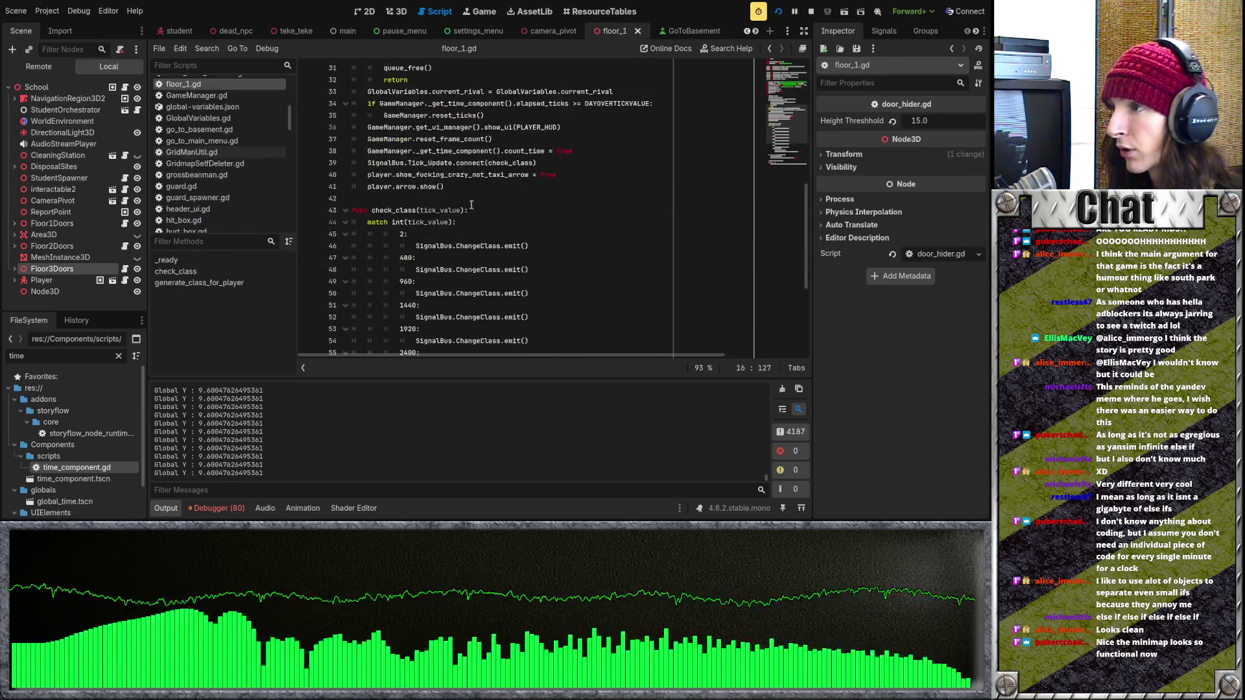
pyautogui.click(556, 150)
pyautogui.moveTo(529, 103); pyautogui.dragTo(401, 103)
pyautogui.scroll(3, 451, 187)
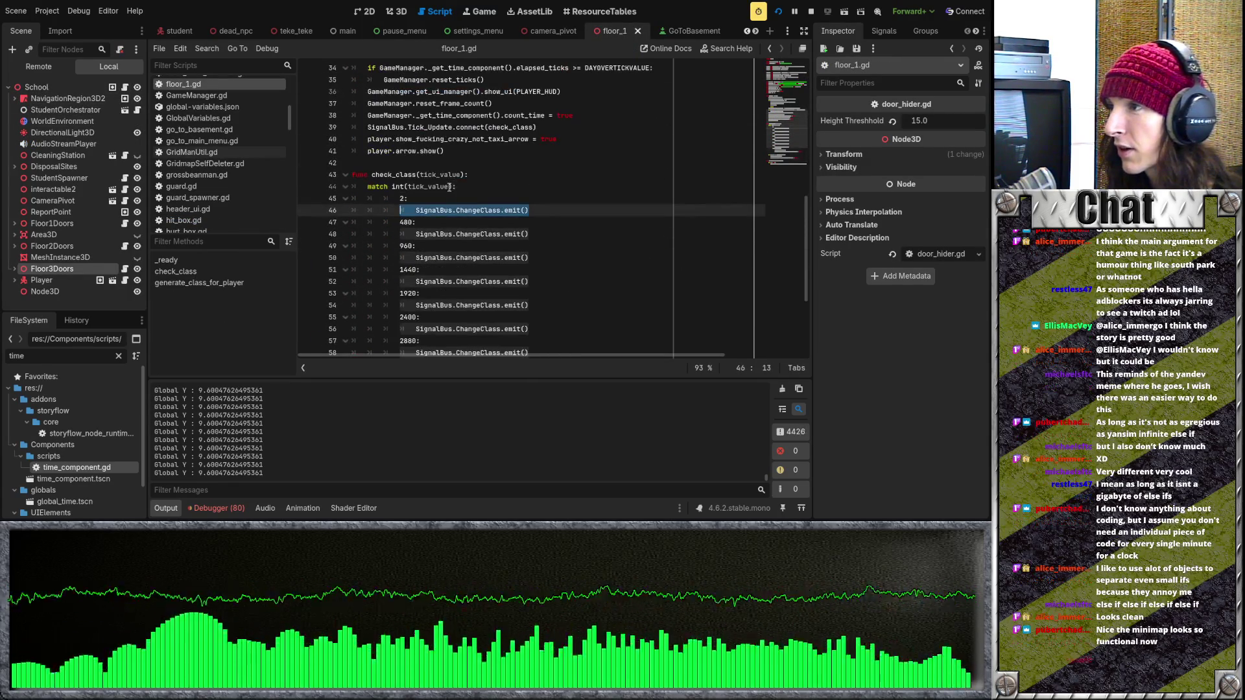
pyautogui.click(451, 187)
pyautogui.click(409, 199)
pyautogui.moveTo(409, 213); pyautogui.dragTo(629, 215)
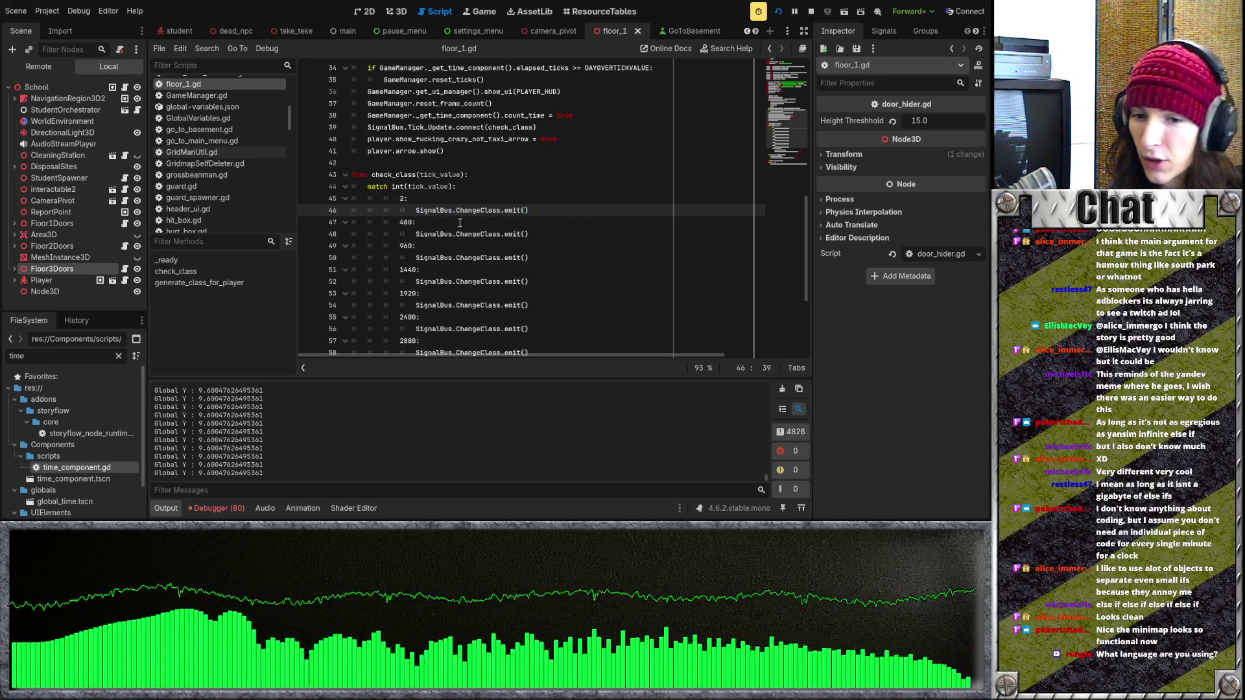
pyautogui.scroll(-4, 498, 216)
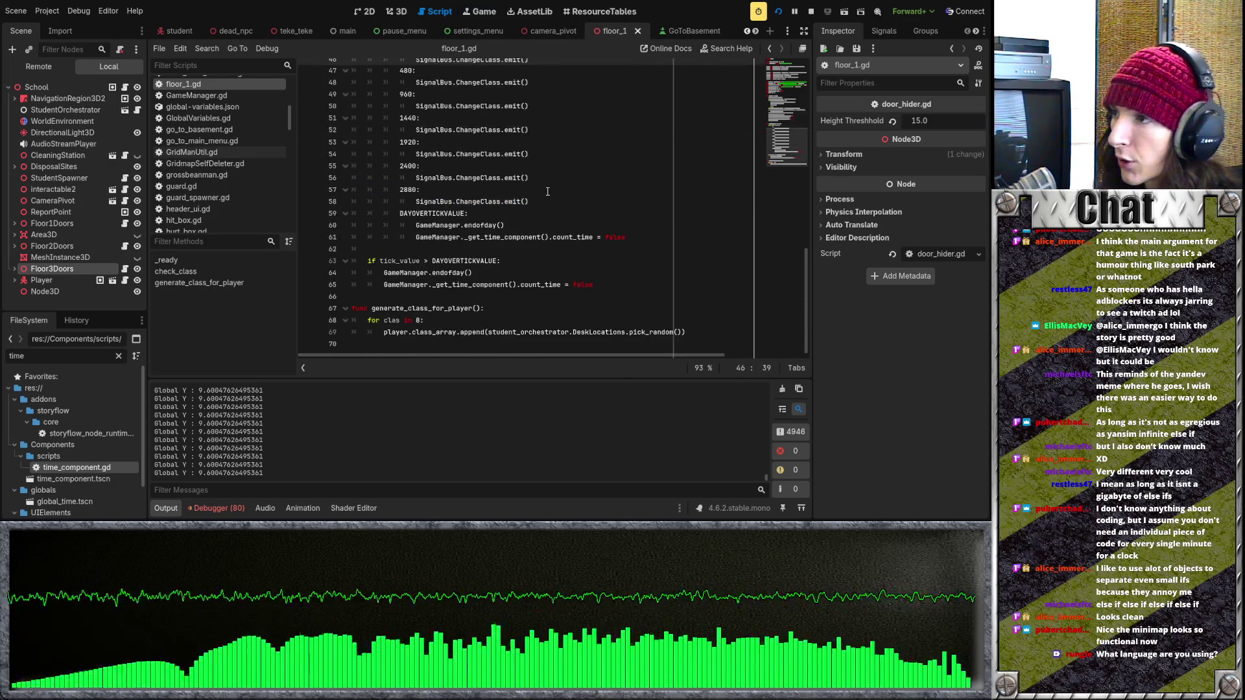
pyautogui.scroll(2, 519, 254)
# Step: Look over the check_class match cases for ticks 2 through 2880
pyautogui.moveTo(493, 284); pyautogui.dragTo(388, 109)
pyautogui.click(581, 189)
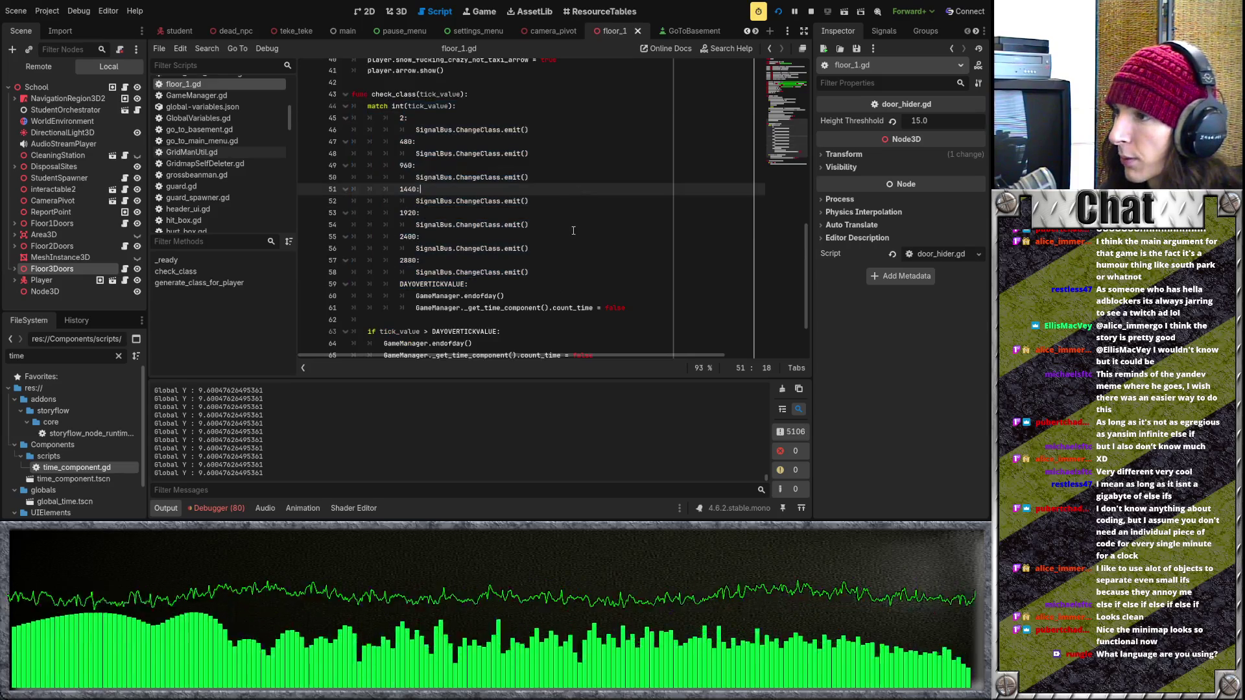
pyautogui.scroll(2, 581, 290)
pyautogui.scroll(-1, 572, 296)
pyautogui.moveTo(564, 305)
pyautogui.mouseDown()
pyautogui.moveTo(558, 278)
pyautogui.moveTo(395, 136)
pyautogui.mouseUp()
pyautogui.click(553, 255)
pyautogui.moveTo(555, 319); pyautogui.dragTo(396, 130)
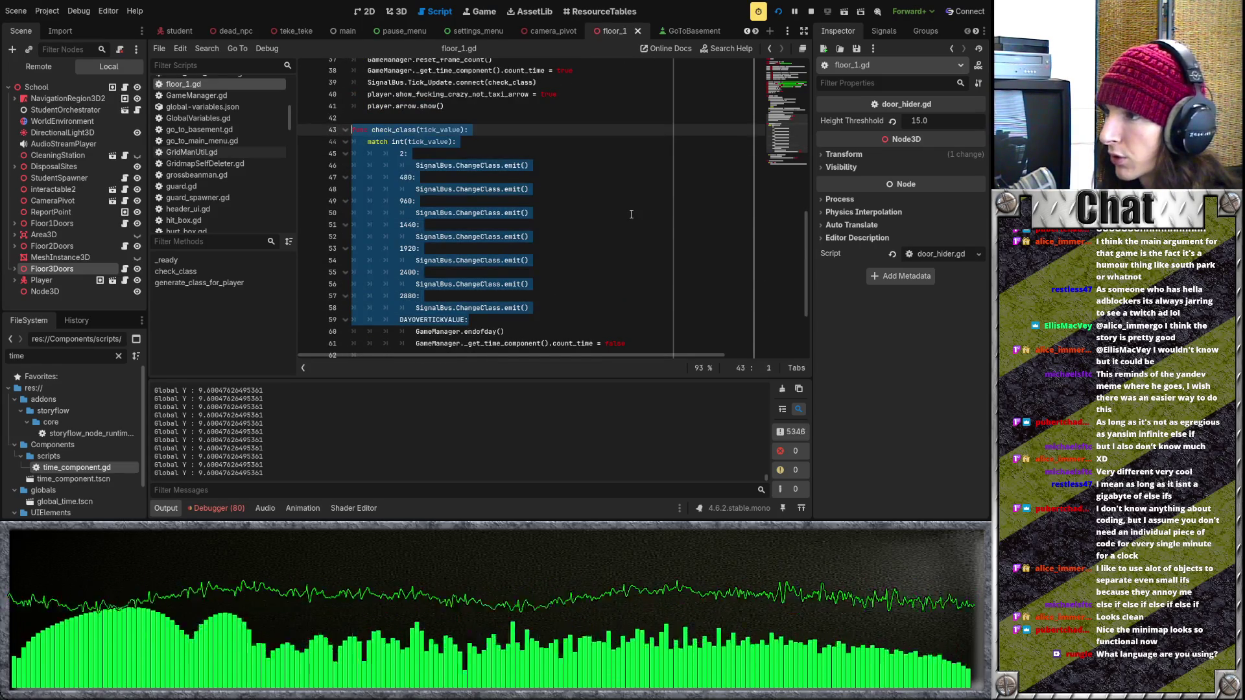
pyautogui.click(570, 212)
pyautogui.scroll(-3, 571, 252)
pyautogui.scroll(8, 571, 252)
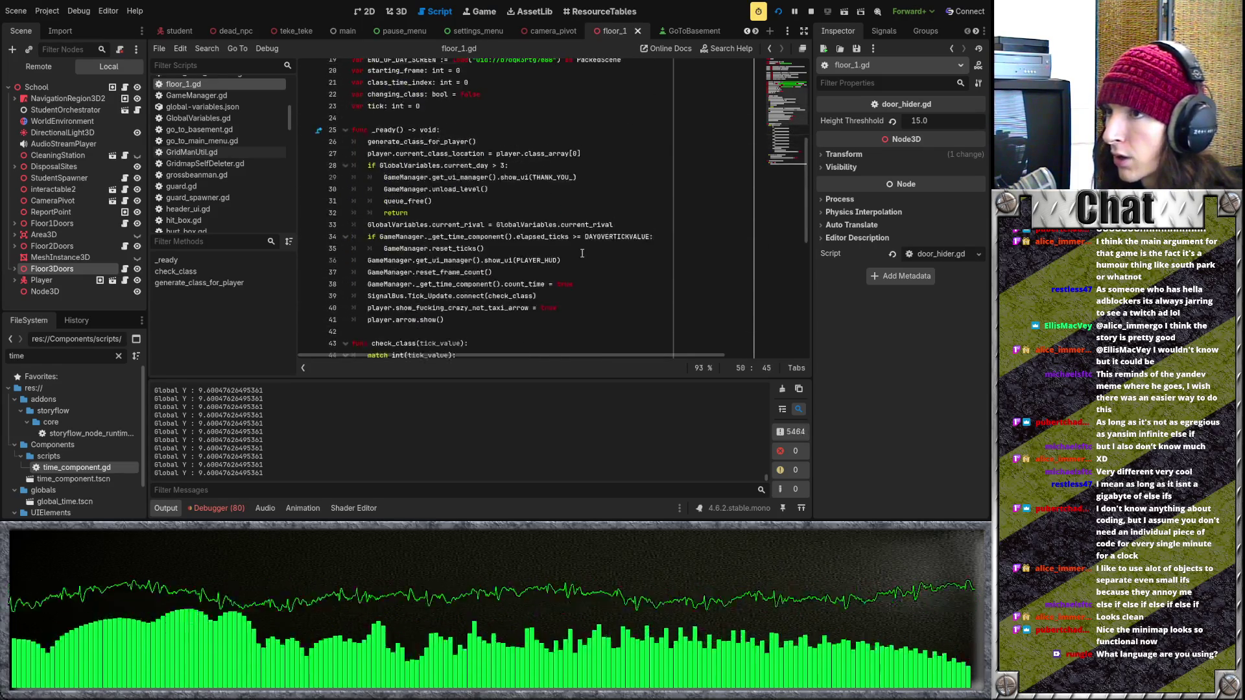
pyautogui.scroll(-6, 581, 253)
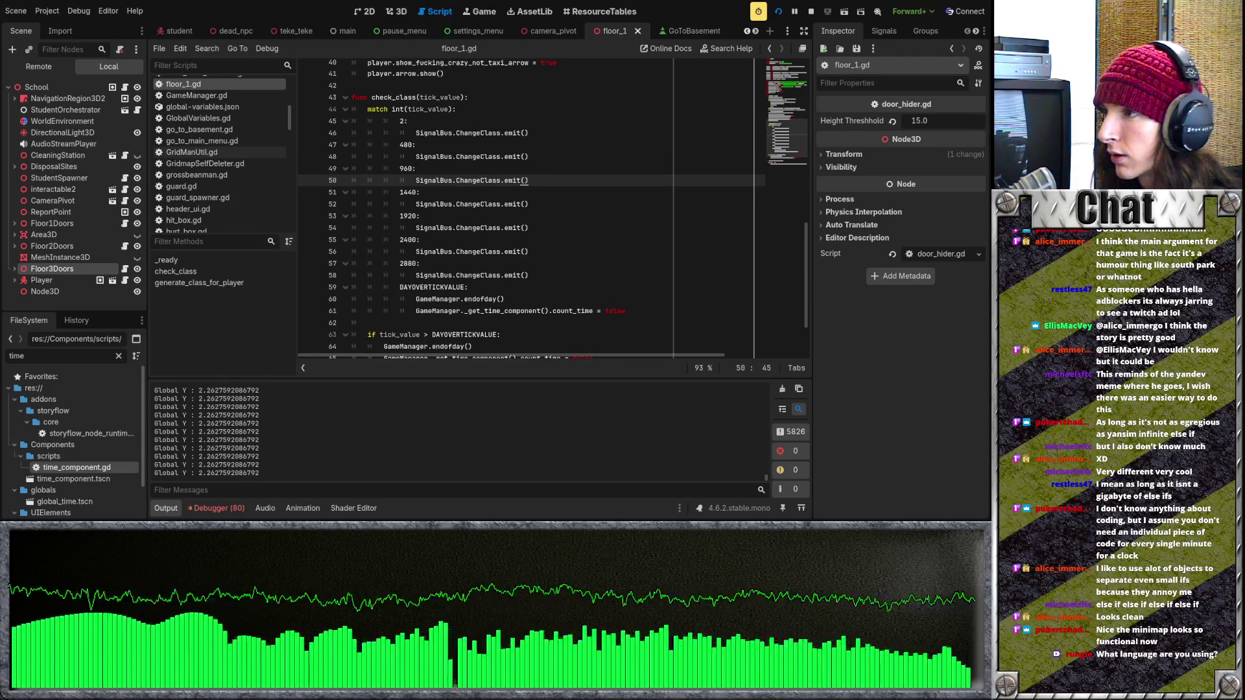
# Step: Stop the running playtest with F8 and return to the check_class code in floor_1.gd
pyautogui.press('F8')
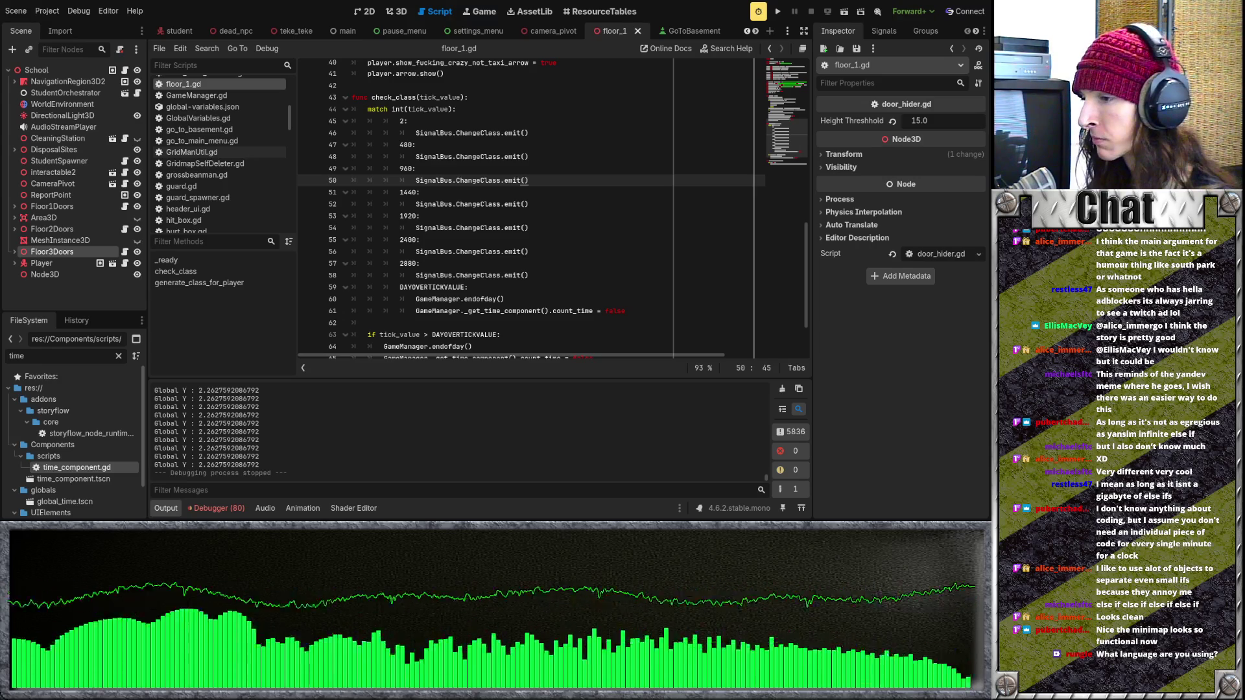
pyautogui.scroll(1, 445, 321)
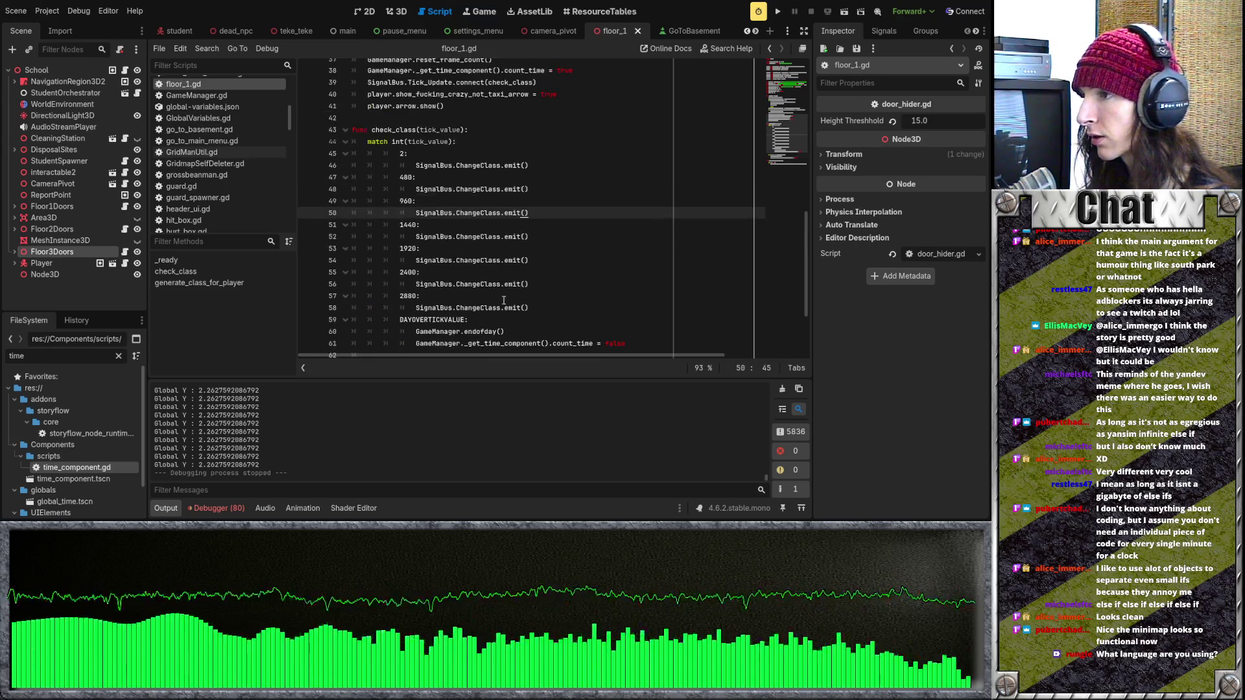
pyautogui.moveTo(513, 236)
pyautogui.mouseDown()
pyautogui.moveTo(415, 177)
pyautogui.moveTo(512, 236)
pyautogui.mouseUp()
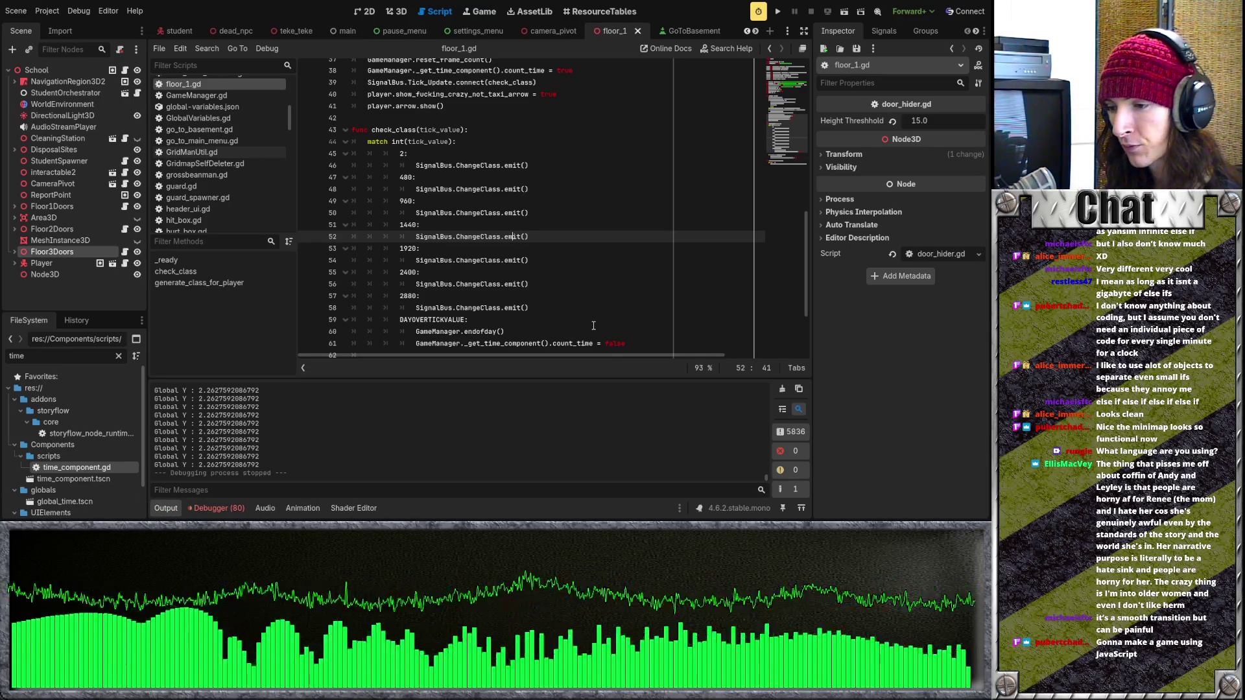
pyautogui.click(594, 324)
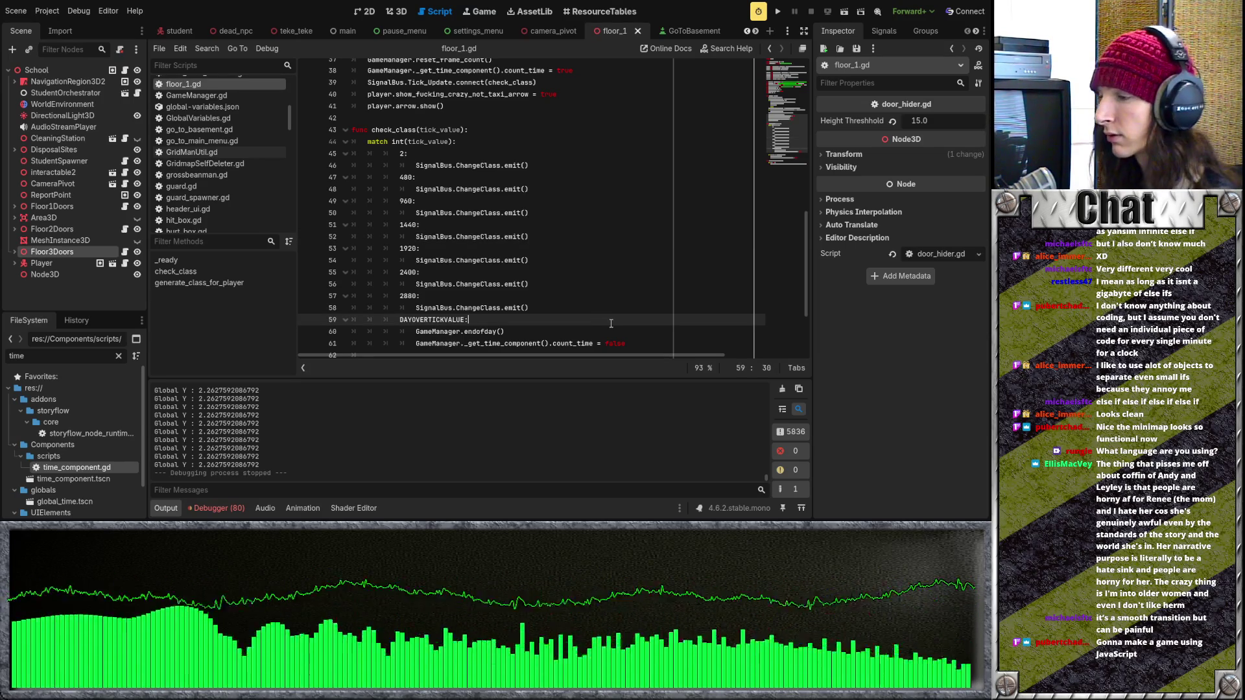
pyautogui.click(604, 311)
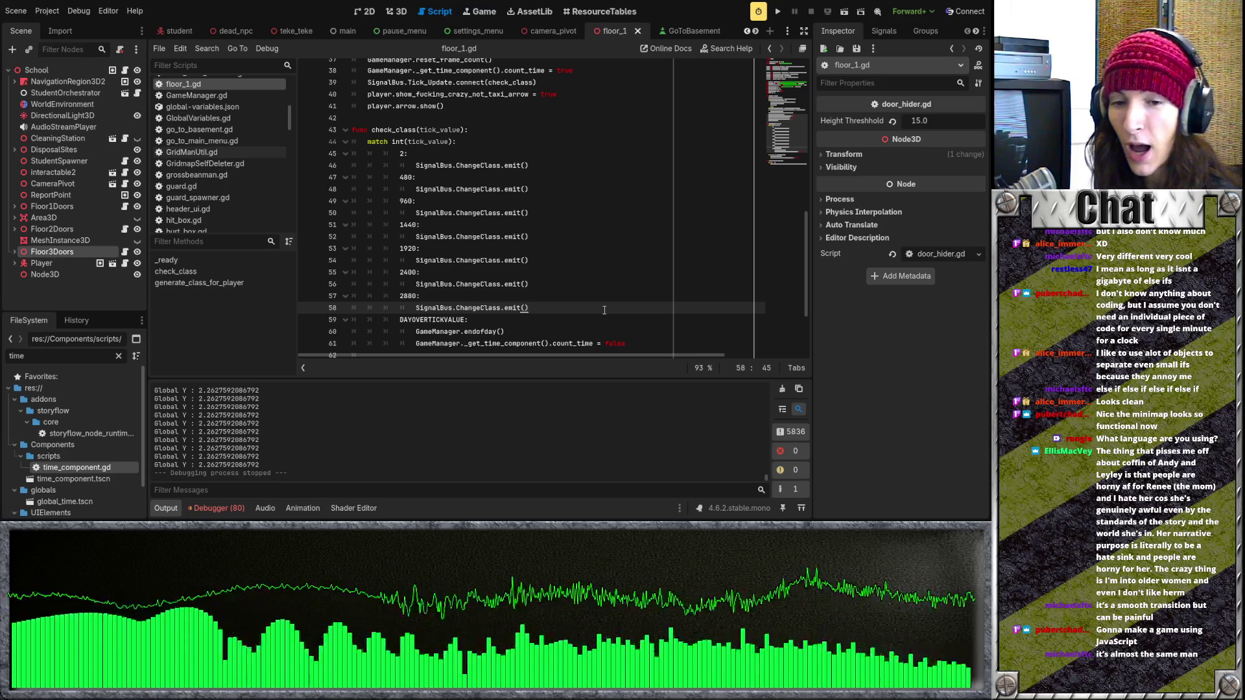
pyautogui.click(528, 285)
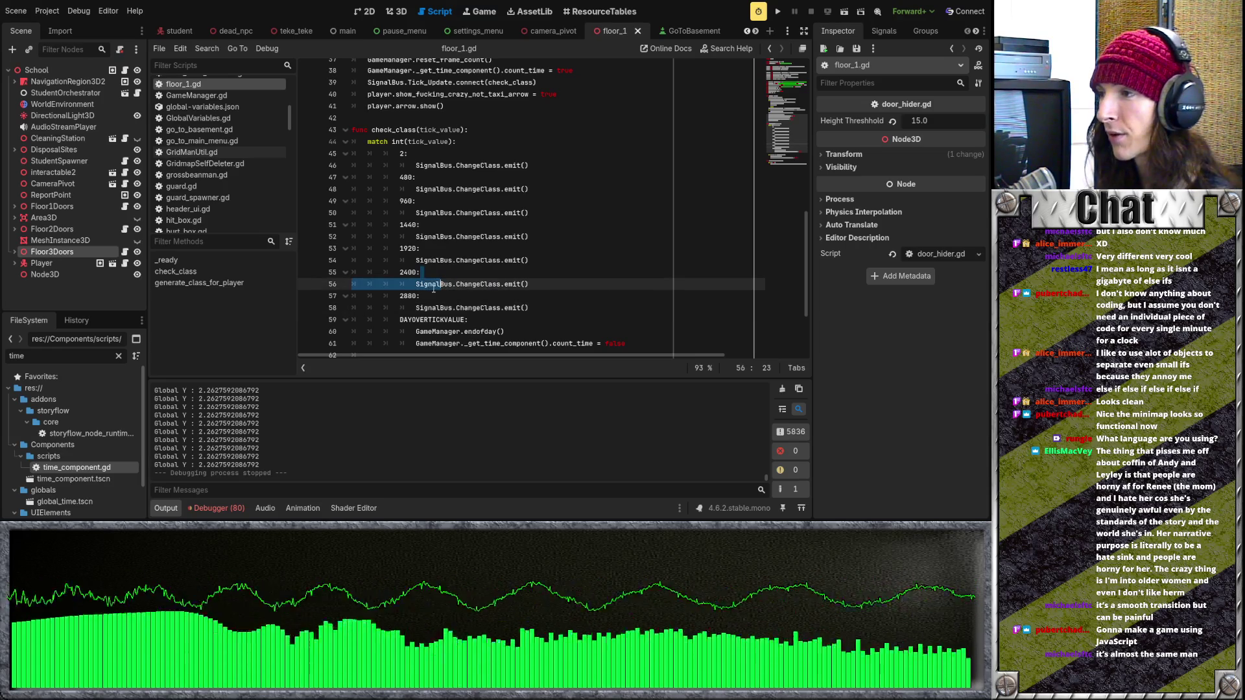
pyautogui.hotkey('shift', 'Home')
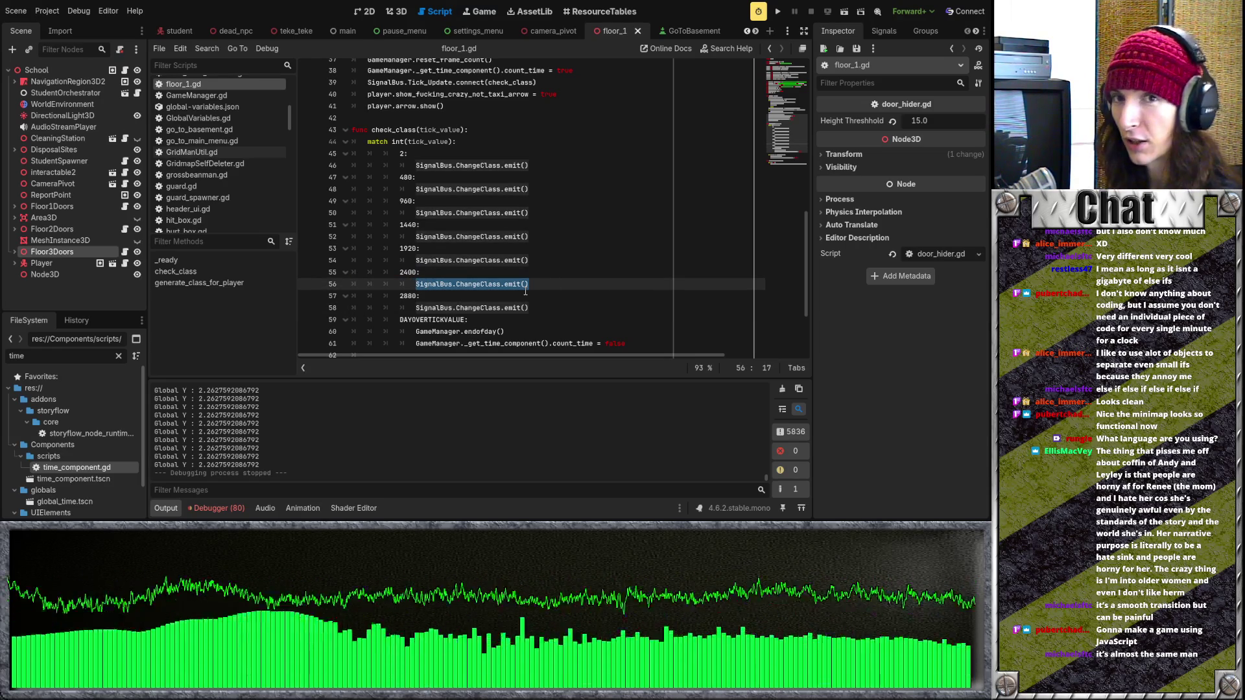
pyautogui.press('End')
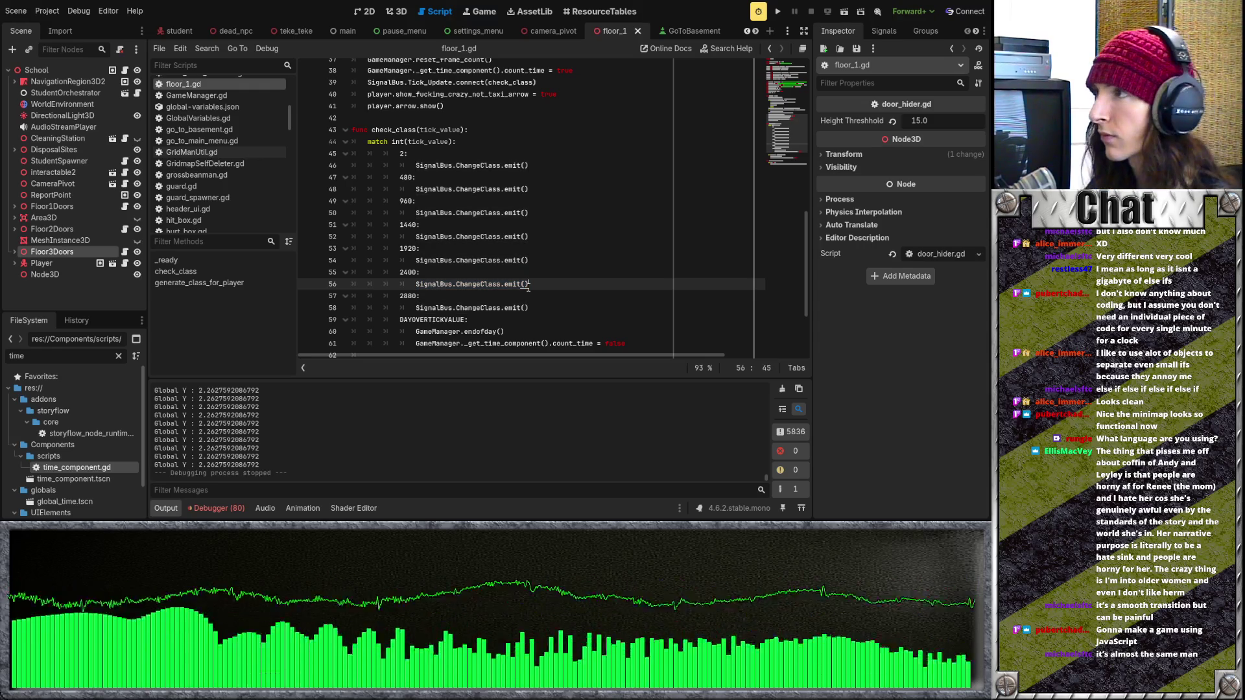
pyautogui.click(506, 190)
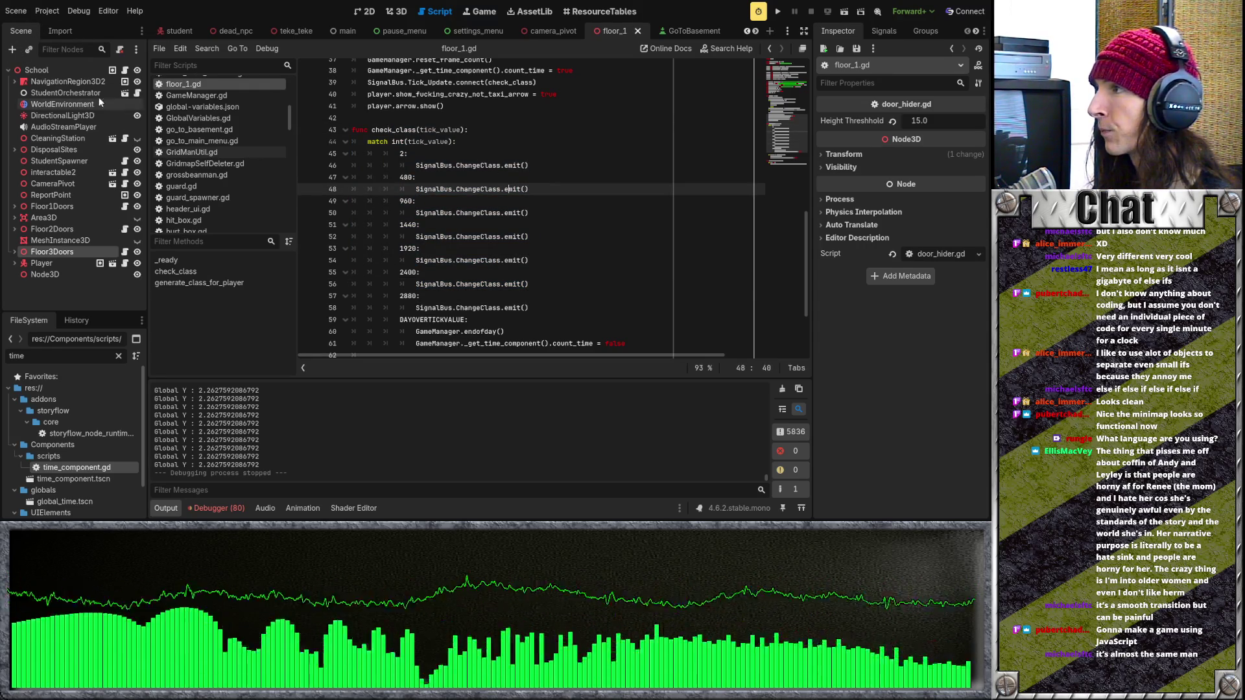
pyautogui.click(60, 70)
pyautogui.click(79, 78)
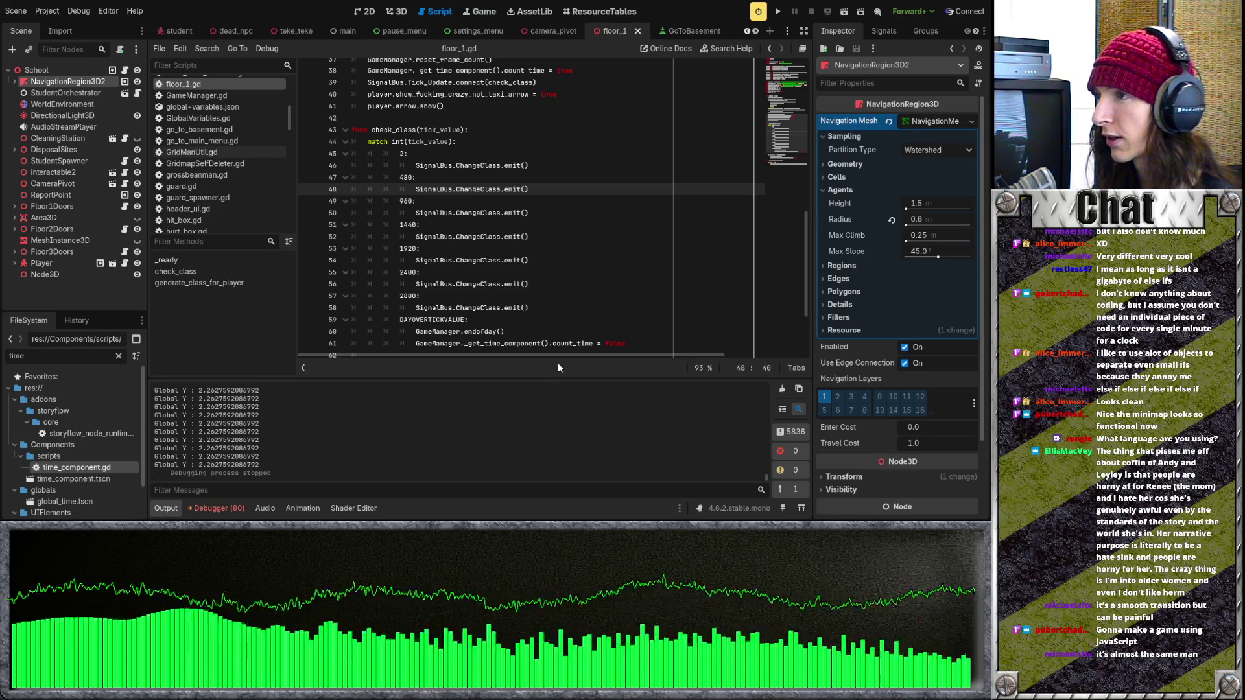
pyautogui.click(560, 286)
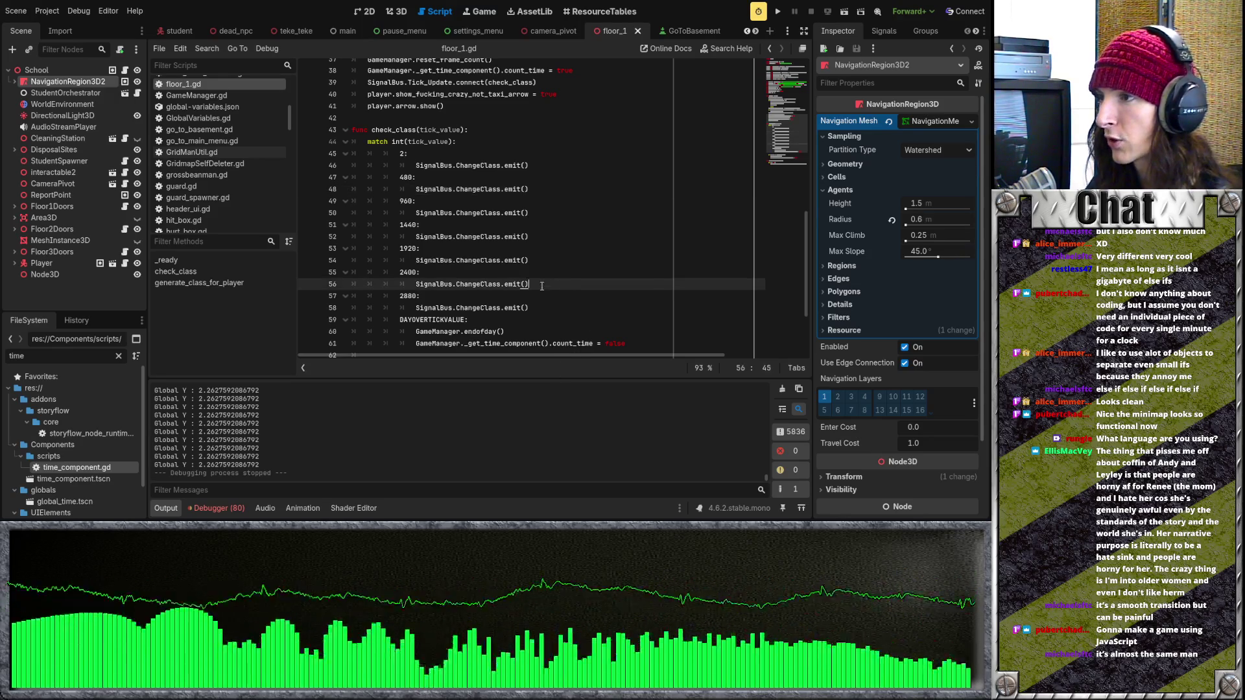
pyautogui.tripleClick(542, 286)
pyautogui.click(561, 284)
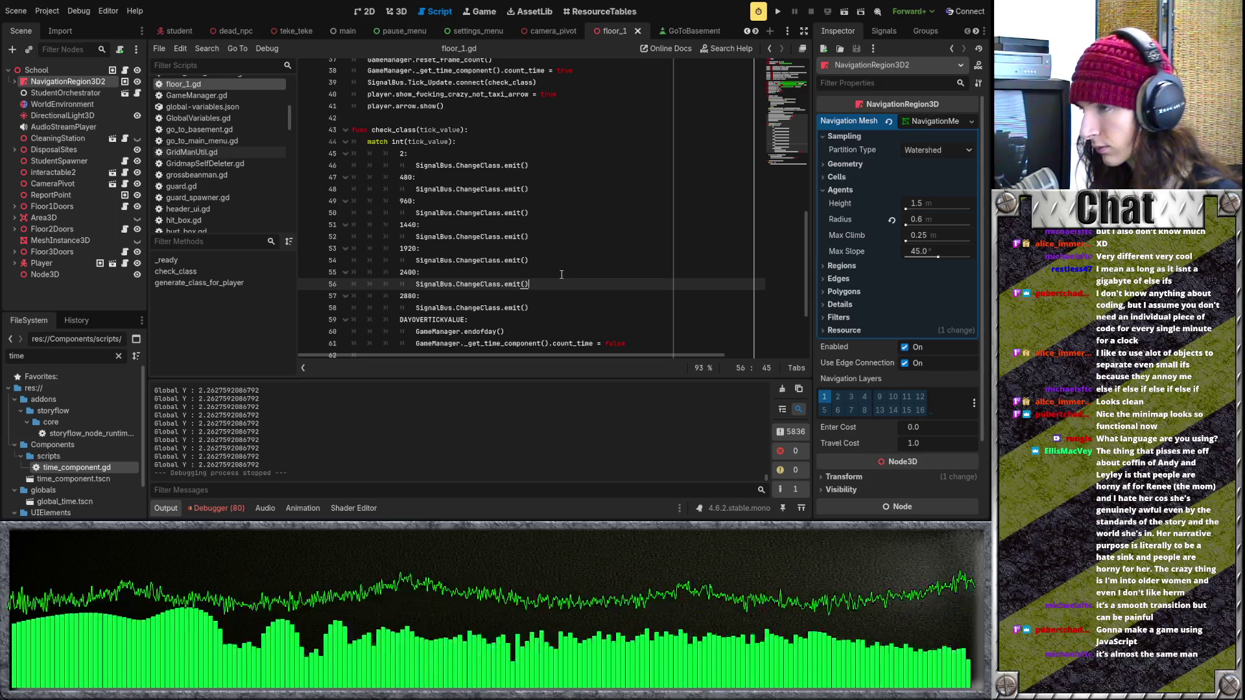
pyautogui.click(570, 200)
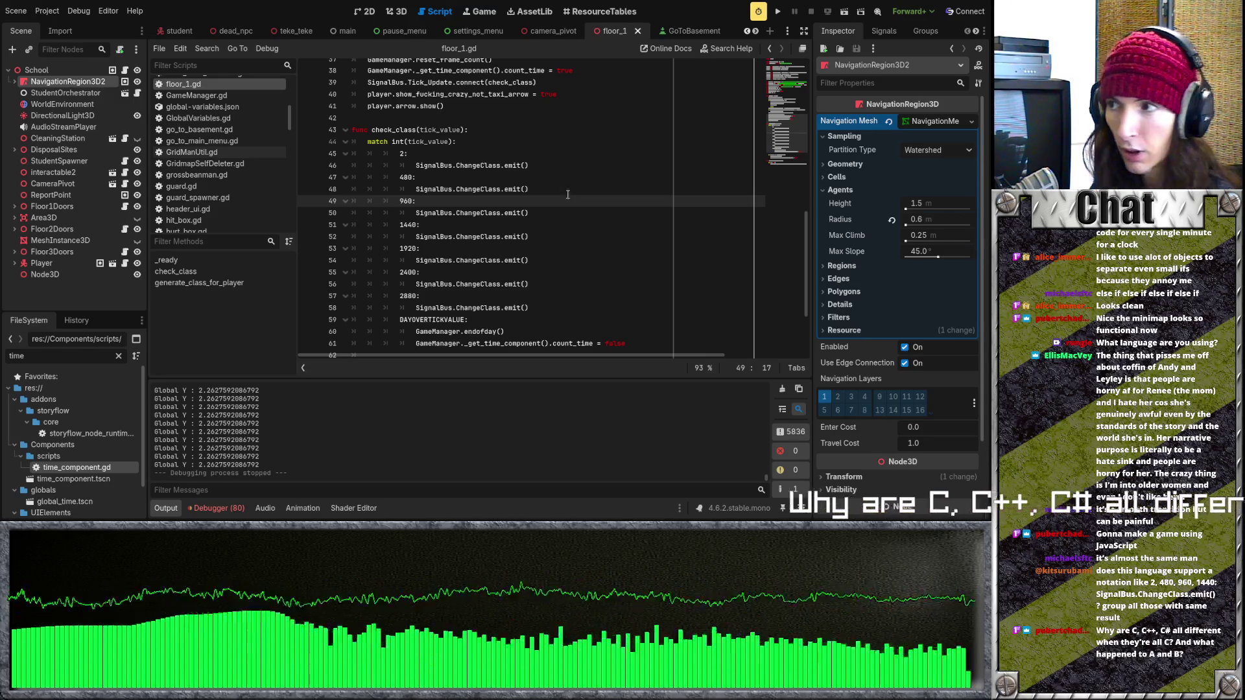
pyautogui.moveTo(391, 141)
pyautogui.mouseDown()
pyautogui.moveTo(583, 250)
pyautogui.moveTo(591, 297)
pyautogui.mouseUp()
pyautogui.click(591, 297)
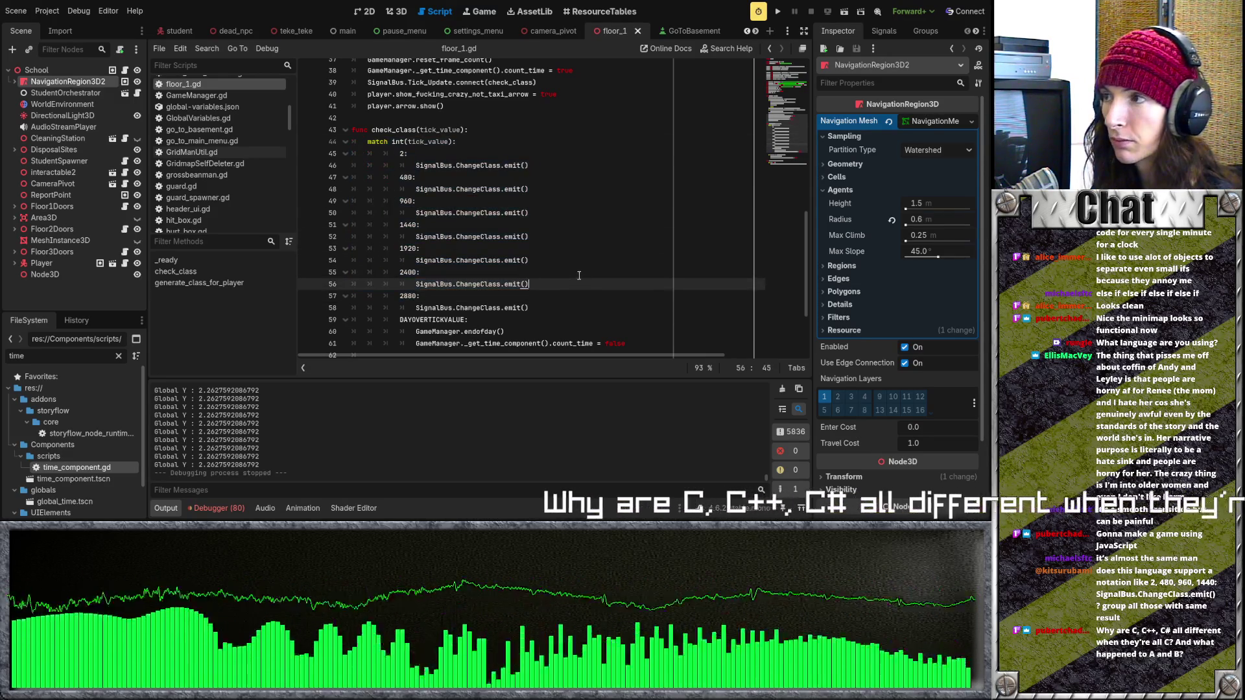
pyautogui.click(609, 189)
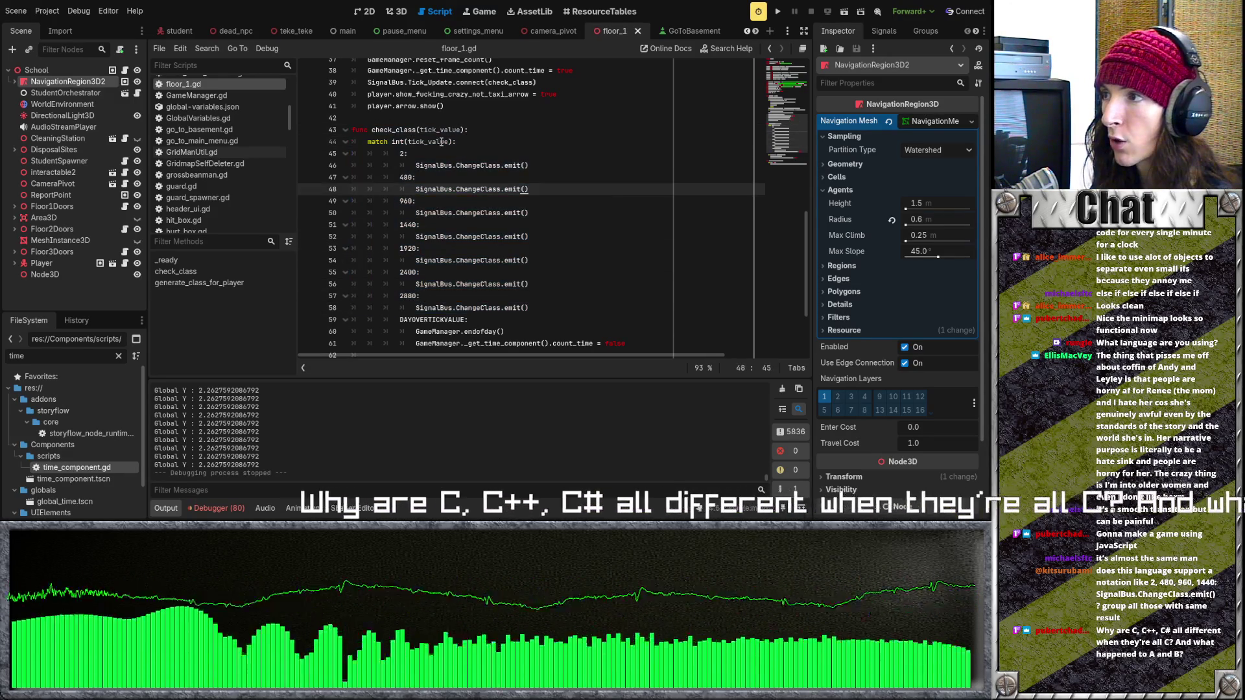
pyautogui.click(407, 142)
pyautogui.scroll(3, 563, 158)
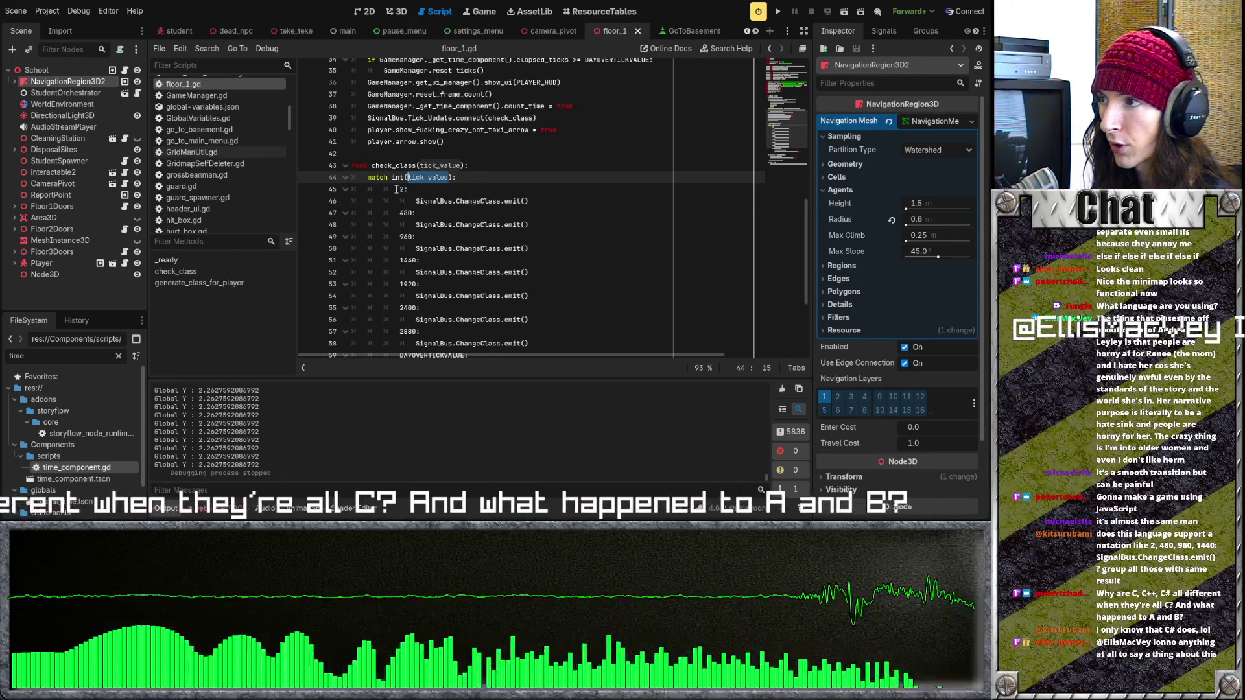
pyautogui.press('Down')
pyautogui.press('Down')
pyautogui.press('Down')
pyautogui.press('Down')
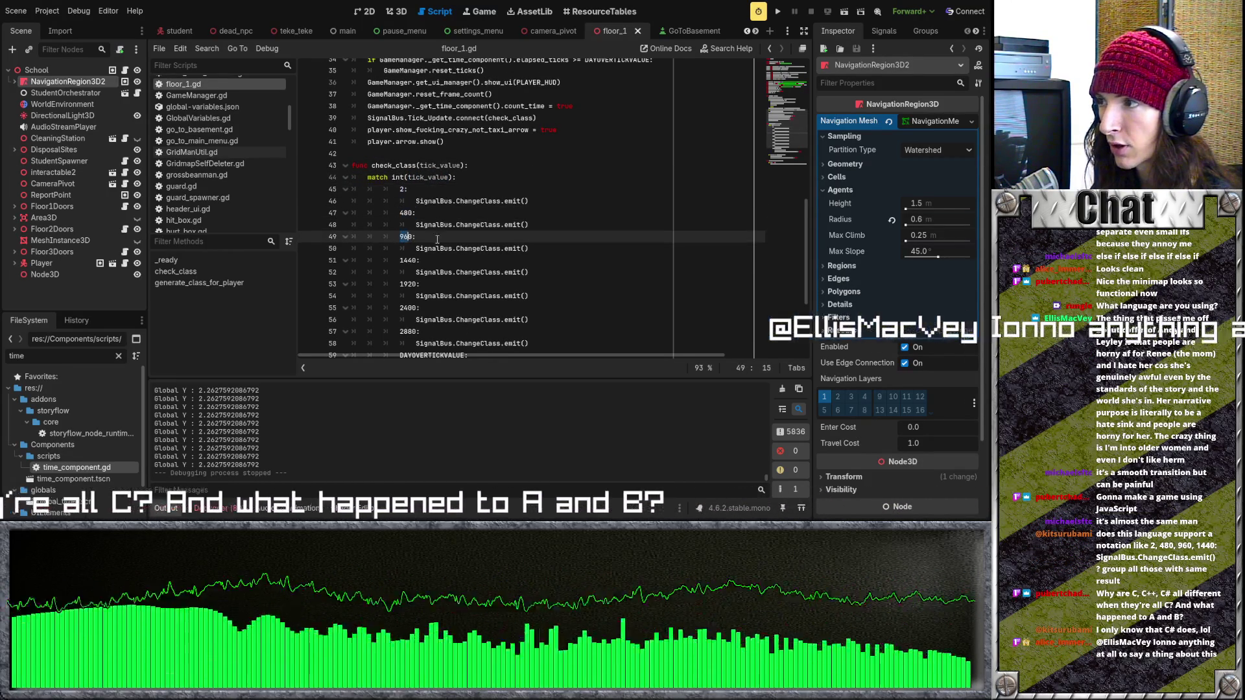
pyautogui.doubleClick(407, 260)
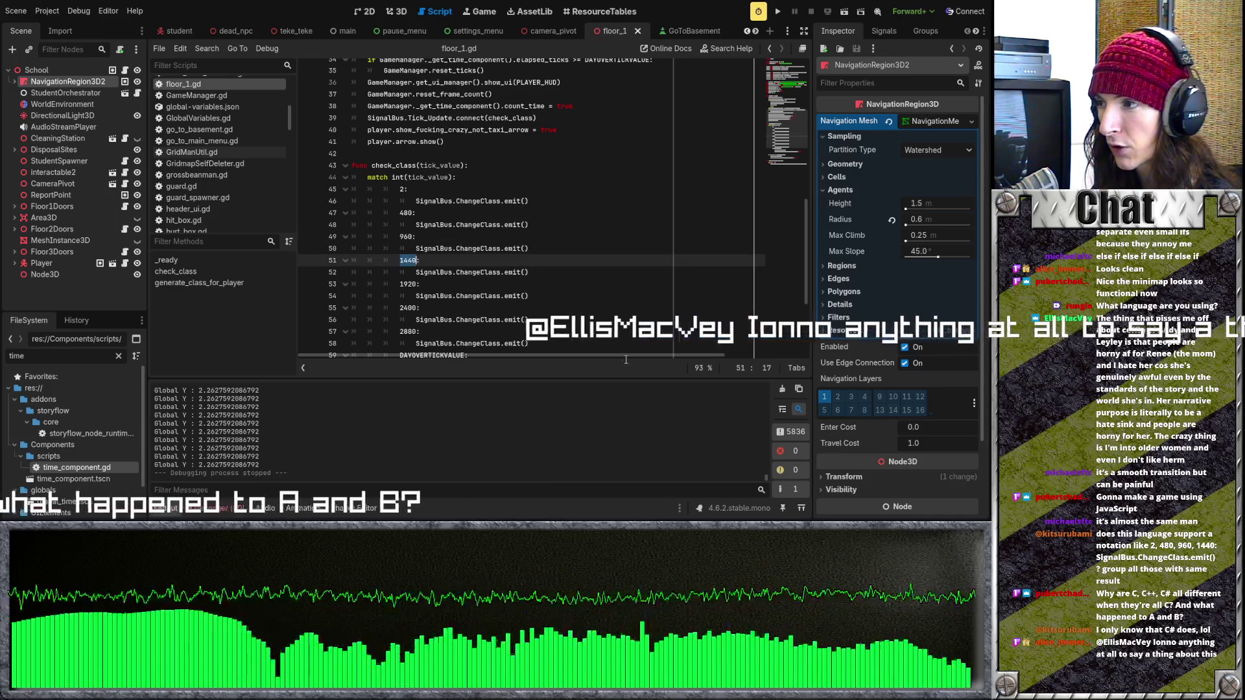
pyautogui.moveTo(353, 343); pyautogui.dragTo(353, 153)
pyautogui.scroll(-1, 496, 202)
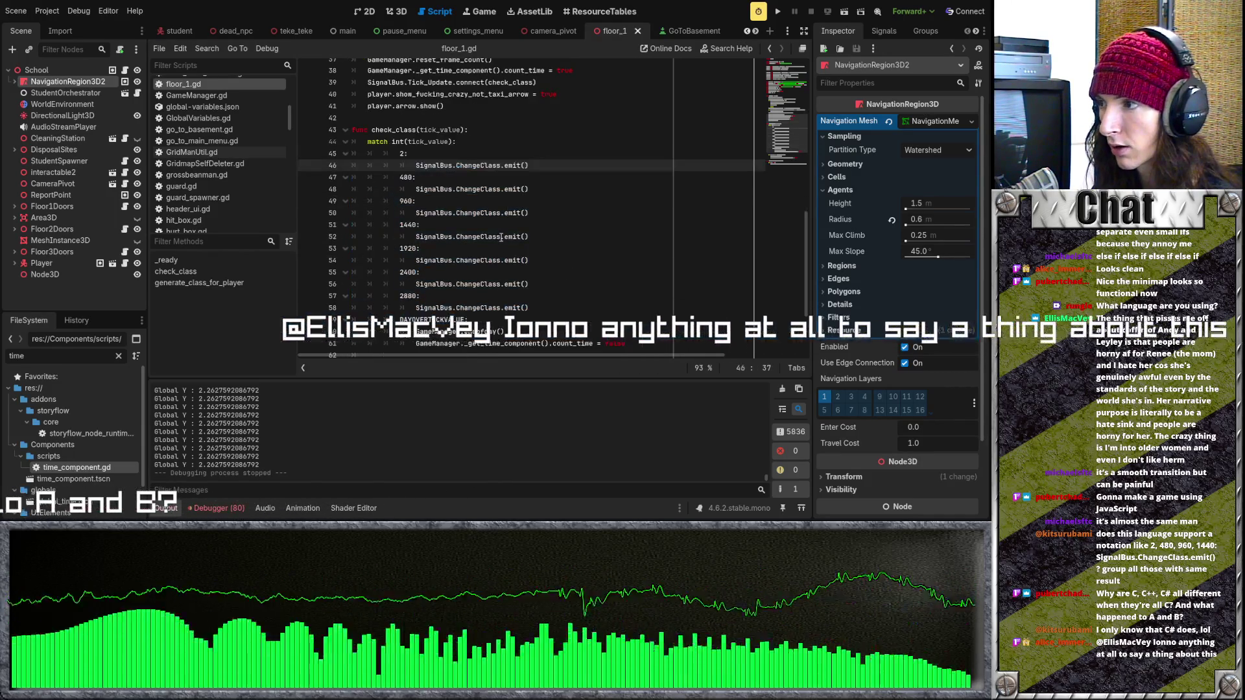
pyautogui.moveTo(626, 343); pyautogui.dragTo(332, 121)
pyautogui.click(512, 178)
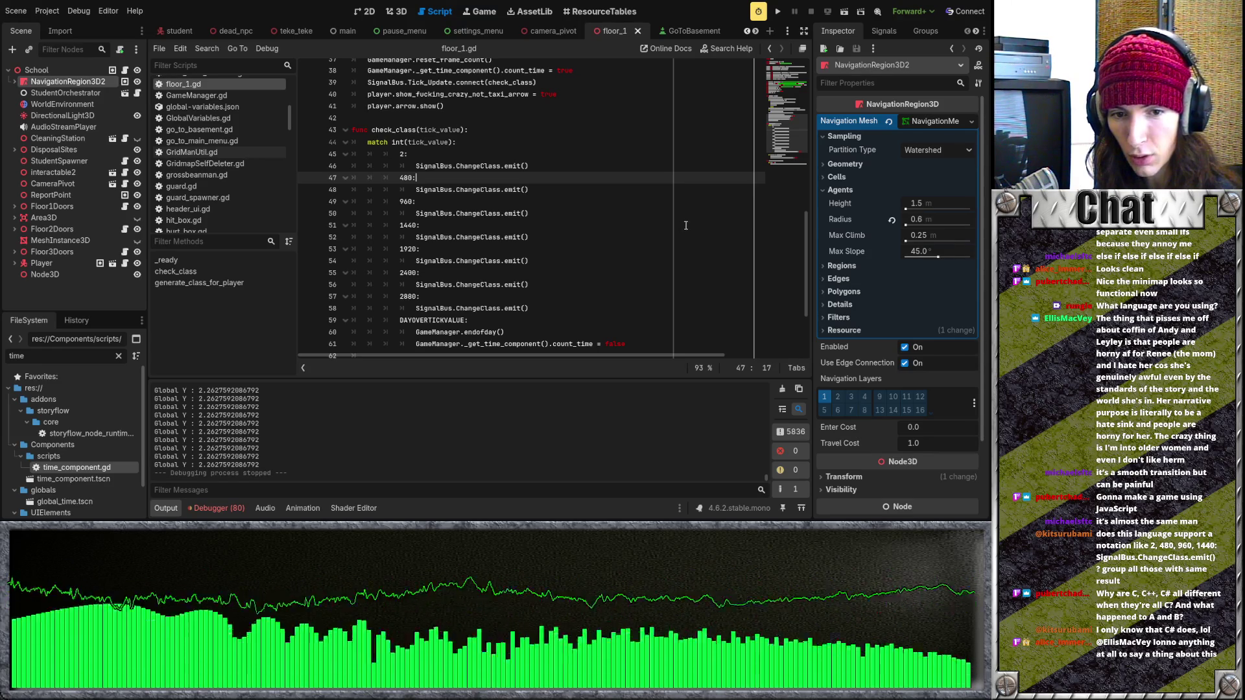
pyautogui.click(683, 226)
pyautogui.scroll(3, 663, 230)
pyautogui.scroll(9, 663, 230)
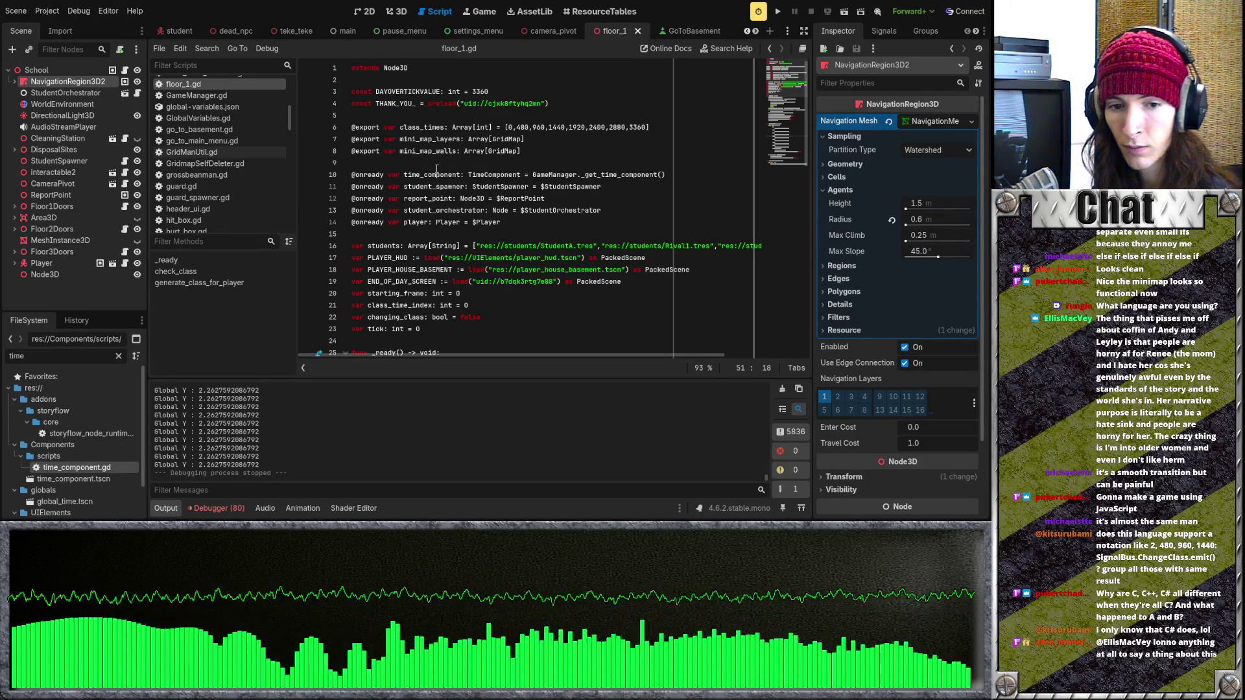
pyautogui.scroll(-15, 469, 178)
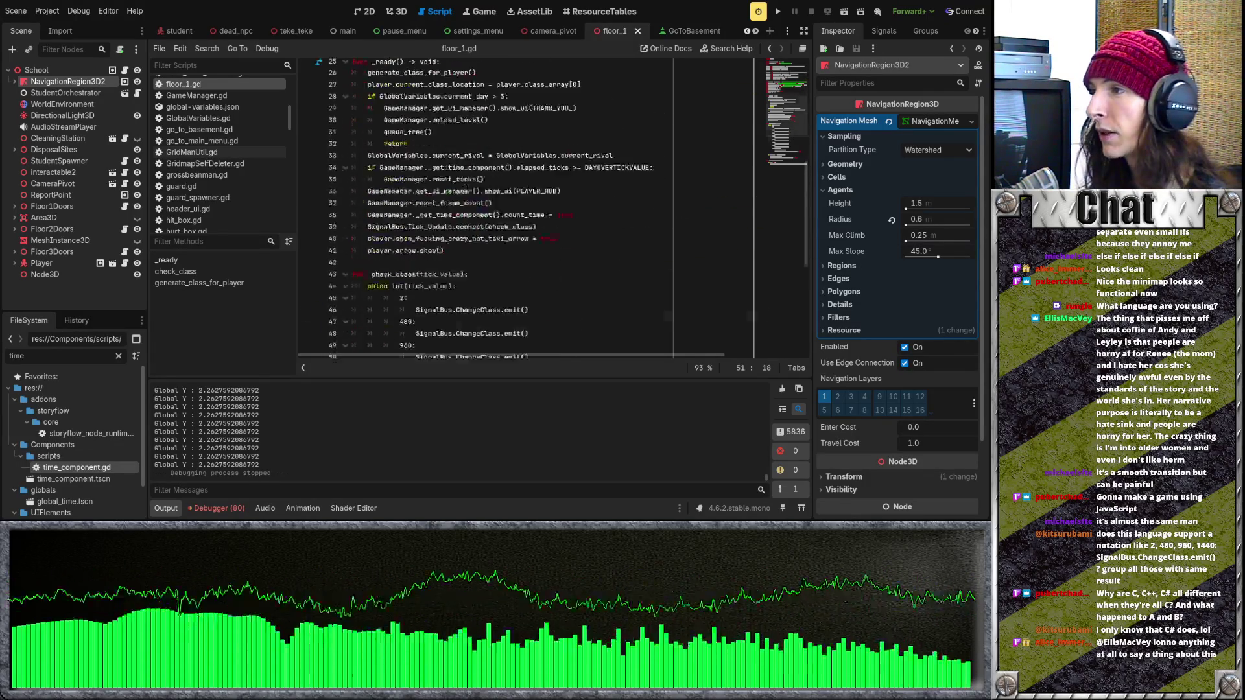
pyautogui.scroll(1, 494, 230)
pyautogui.moveTo(540, 280); pyautogui.dragTo(353, 127)
pyautogui.click(638, 317)
pyautogui.moveTo(638, 317)
pyautogui.mouseDown()
pyautogui.moveTo(367, 115)
pyautogui.moveTo(676, 320)
pyautogui.mouseUp()
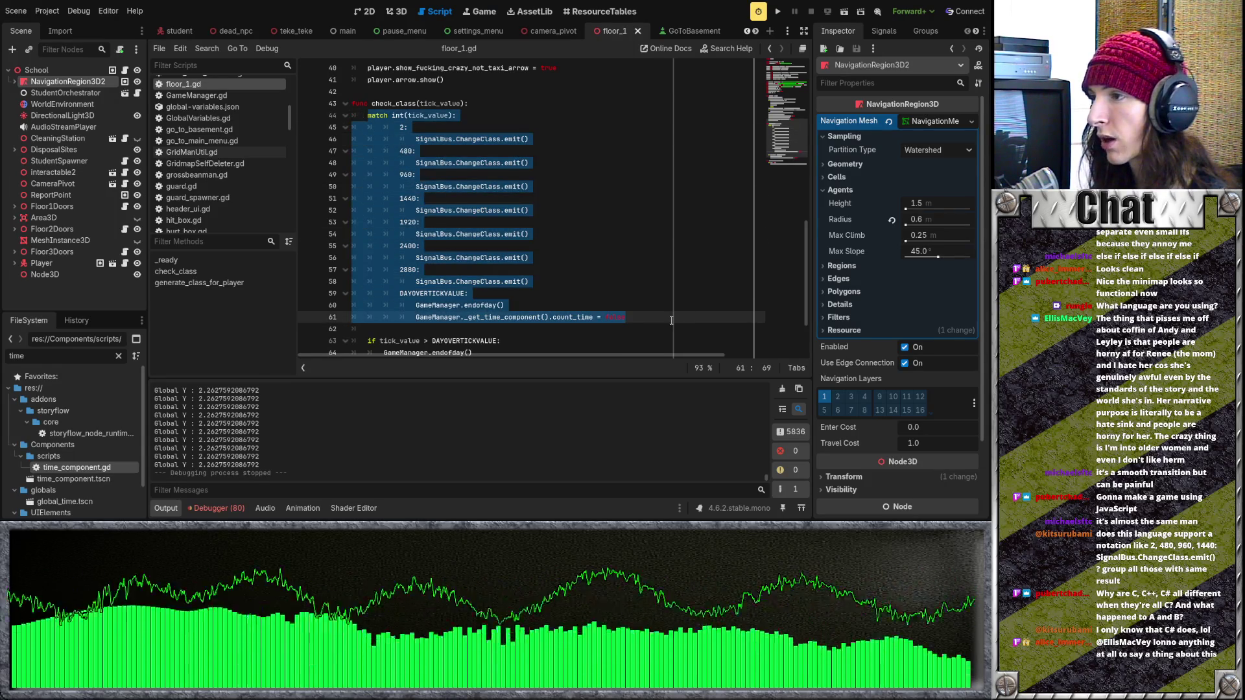
pyautogui.click(676, 320)
pyautogui.moveTo(452, 115); pyautogui.dragTo(409, 114)
pyautogui.click(401, 126)
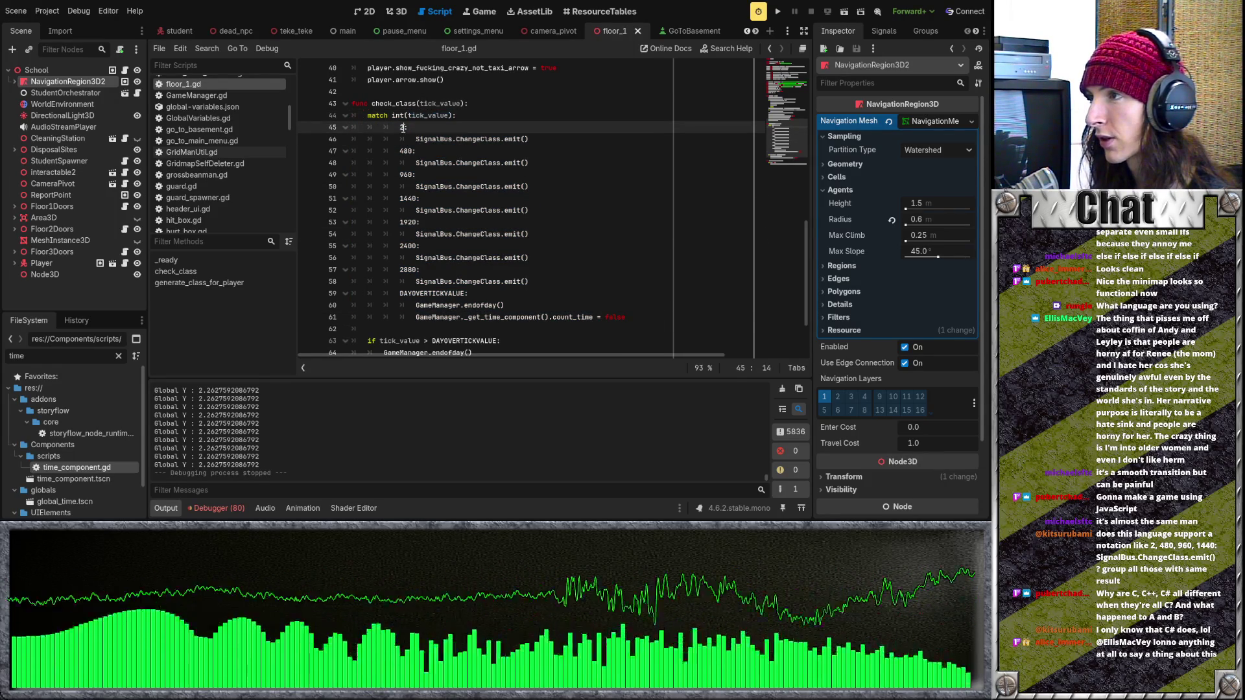
pyautogui.doubleClick(406, 151)
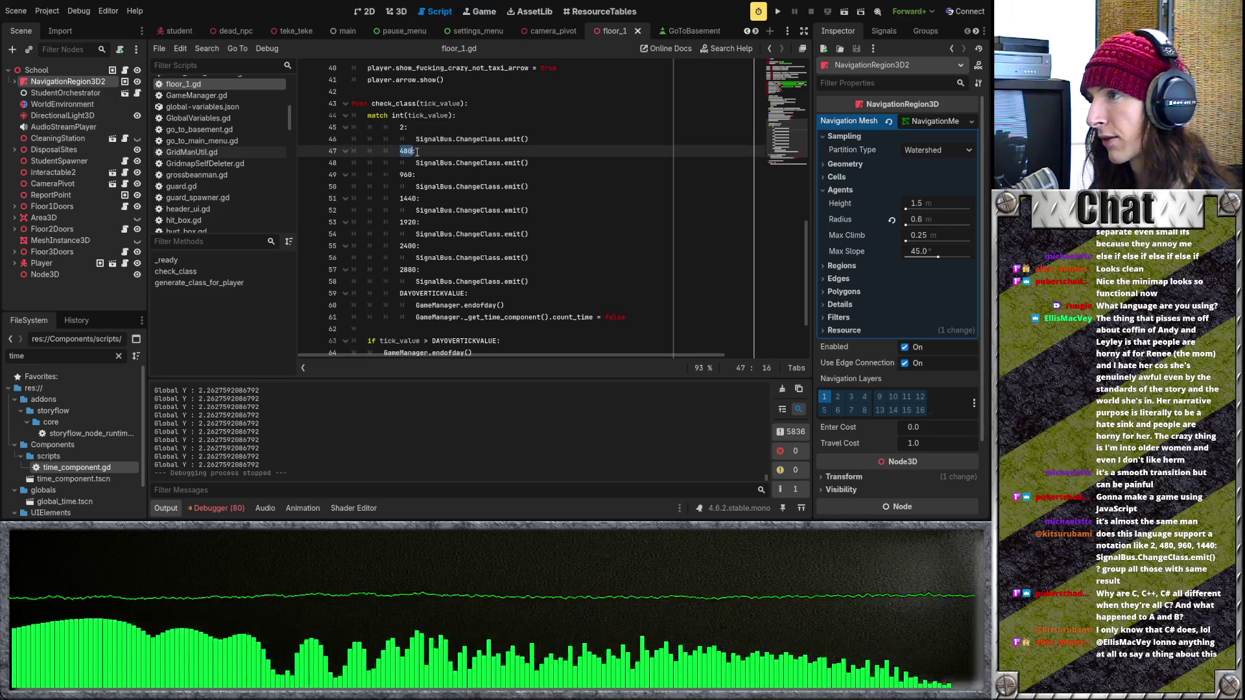
pyautogui.moveTo(417, 163)
pyautogui.mouseDown()
pyautogui.moveTo(556, 169)
pyautogui.moveTo(538, 162)
pyautogui.mouseUp()
pyautogui.click(564, 175)
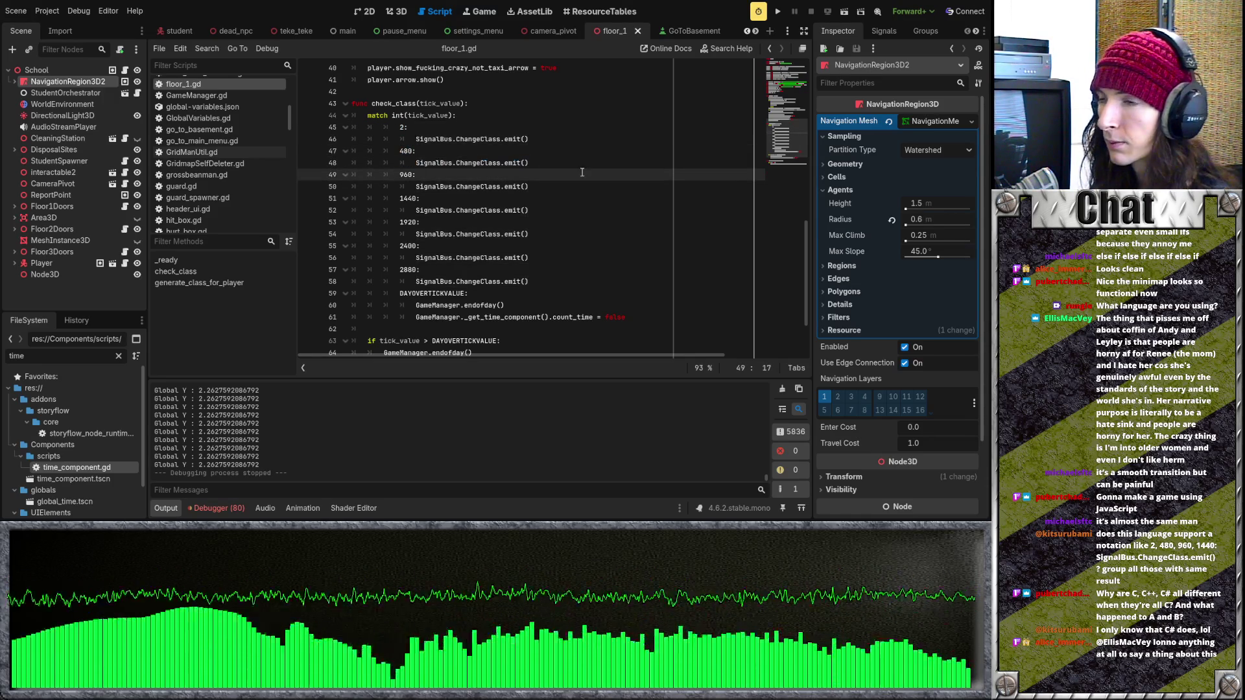
pyautogui.moveTo(353, 123); pyautogui.dragTo(531, 282)
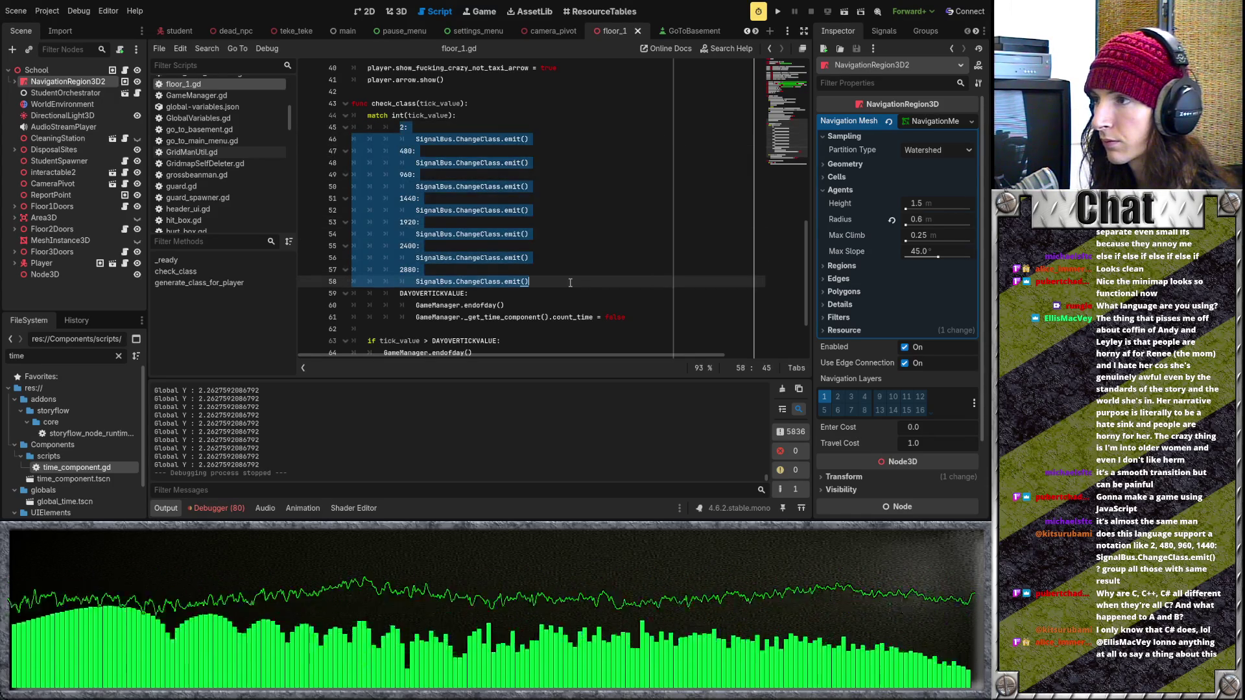
pyautogui.click(591, 280)
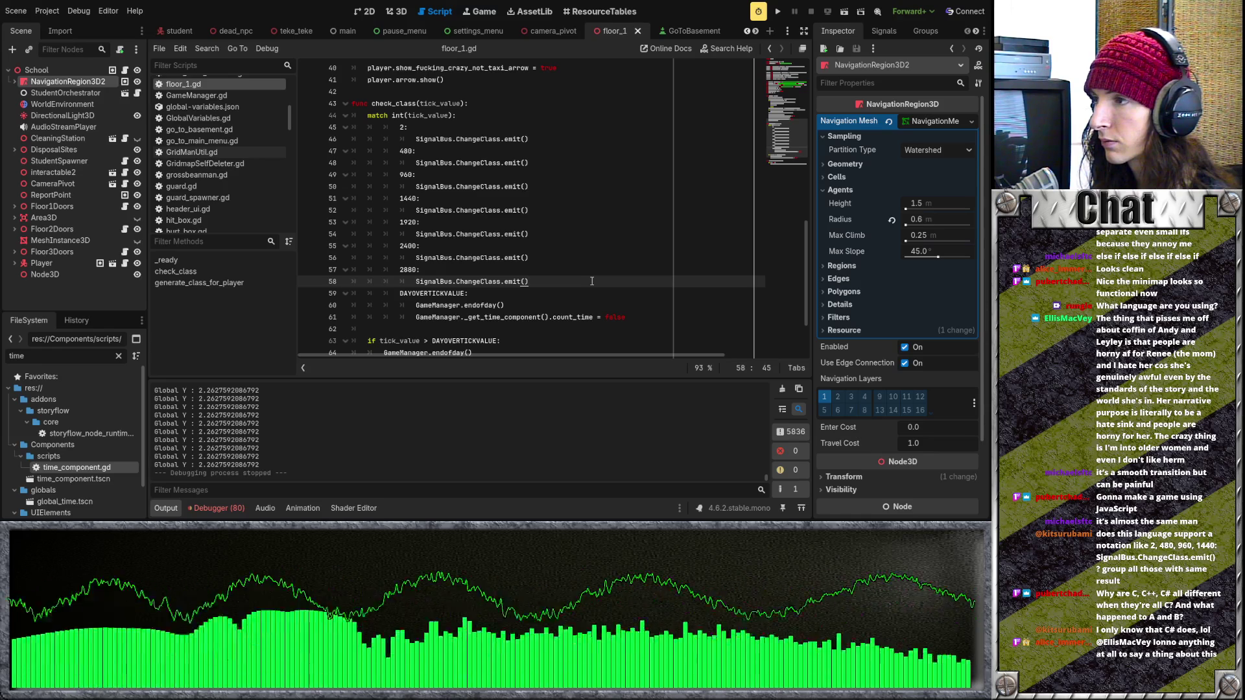
# Step: Review the match cases on lines 46–58, then place the caret right after the first case's 2
pyautogui.moveTo(590, 281)
pyautogui.mouseDown()
pyautogui.moveTo(353, 197)
pyautogui.moveTo(384, 127)
pyautogui.mouseUp()
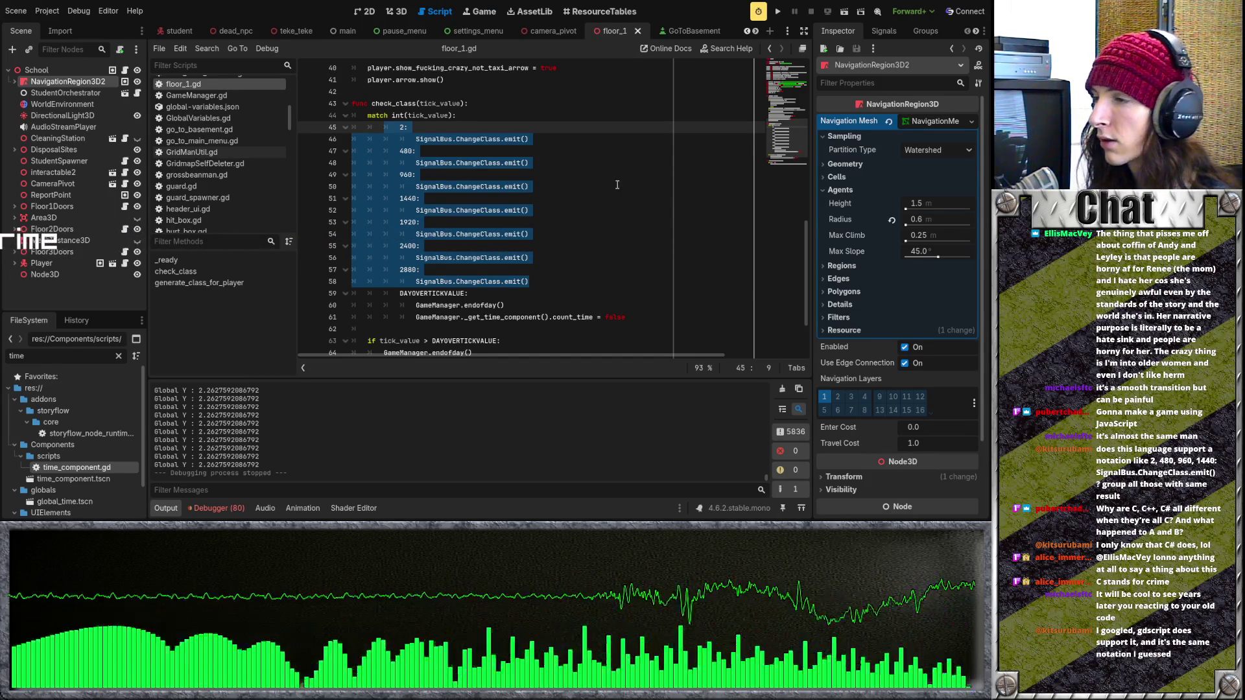
pyautogui.click(518, 209)
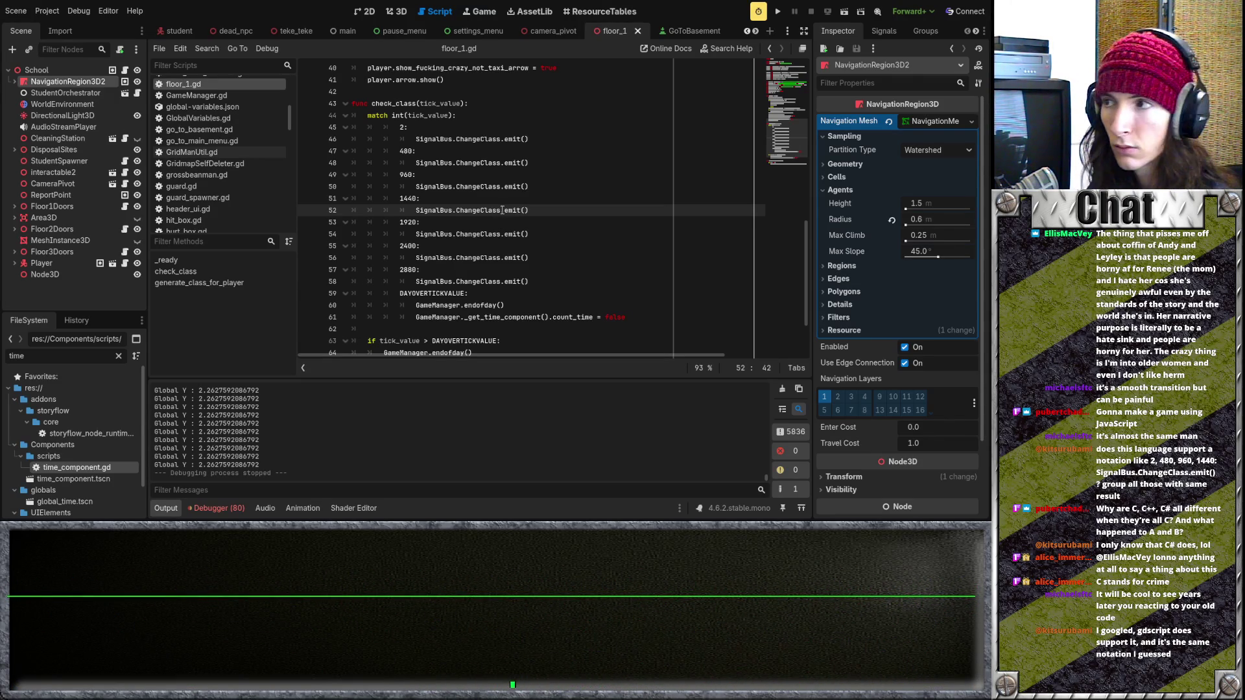
pyautogui.click(481, 118)
pyautogui.click(492, 127)
pyautogui.write(',')
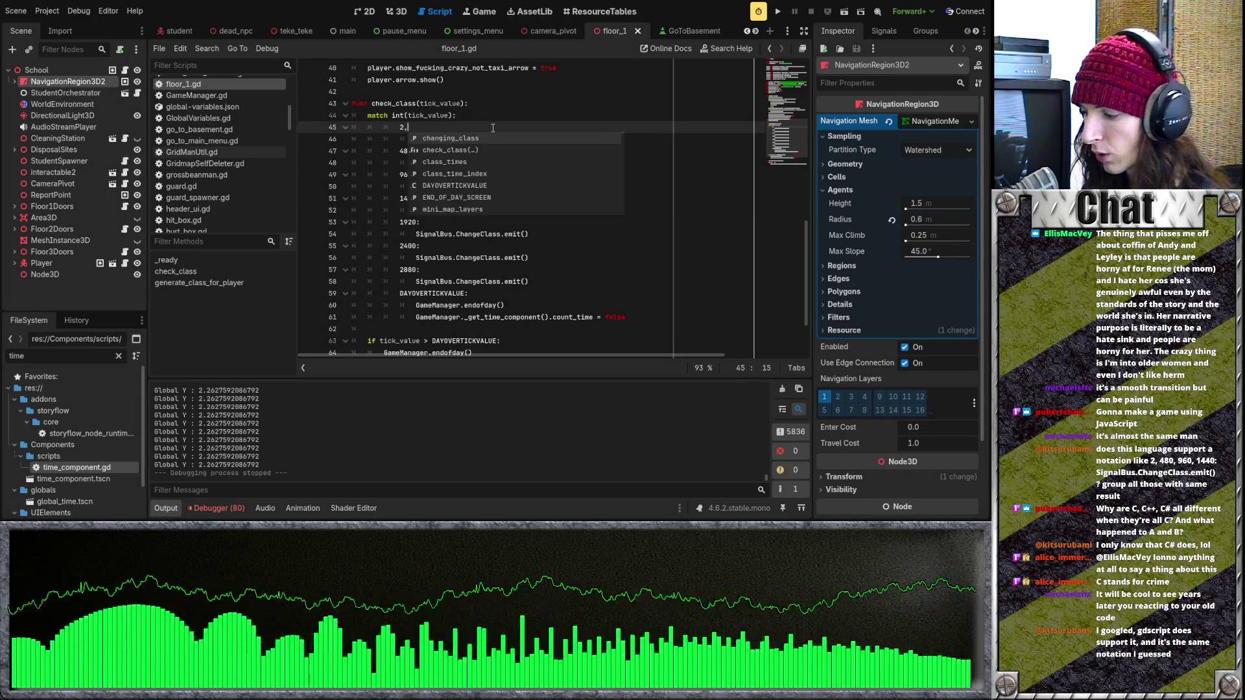
# Step: Extend the first case to 2,480,960,1440,1920,2400,2880 and delete the now-redundant separate branches
pyautogui.write('480,960,')
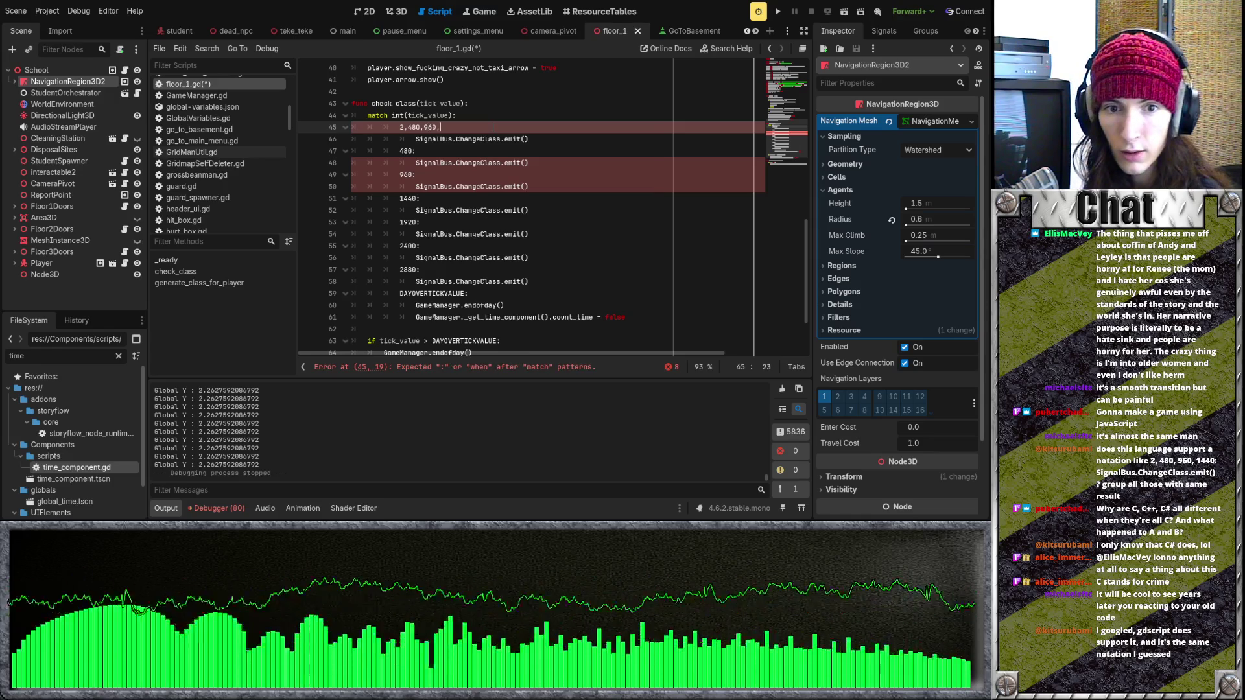
pyautogui.write('1440')
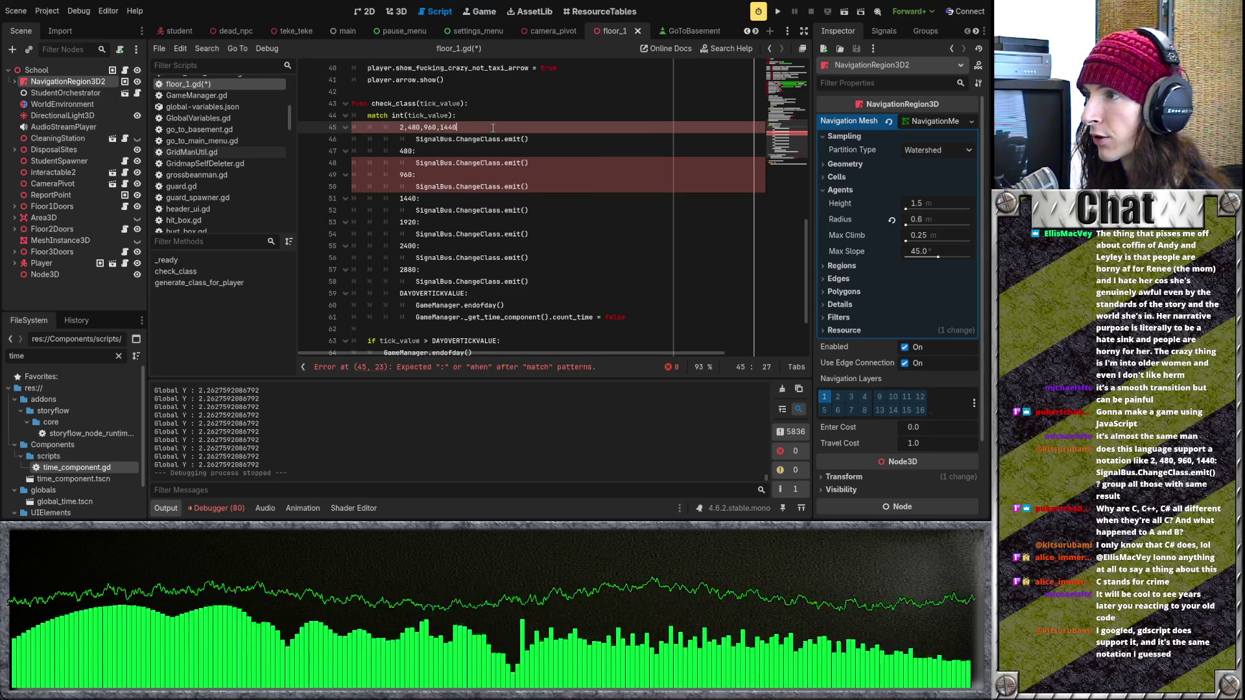
pyautogui.write(',1920,')
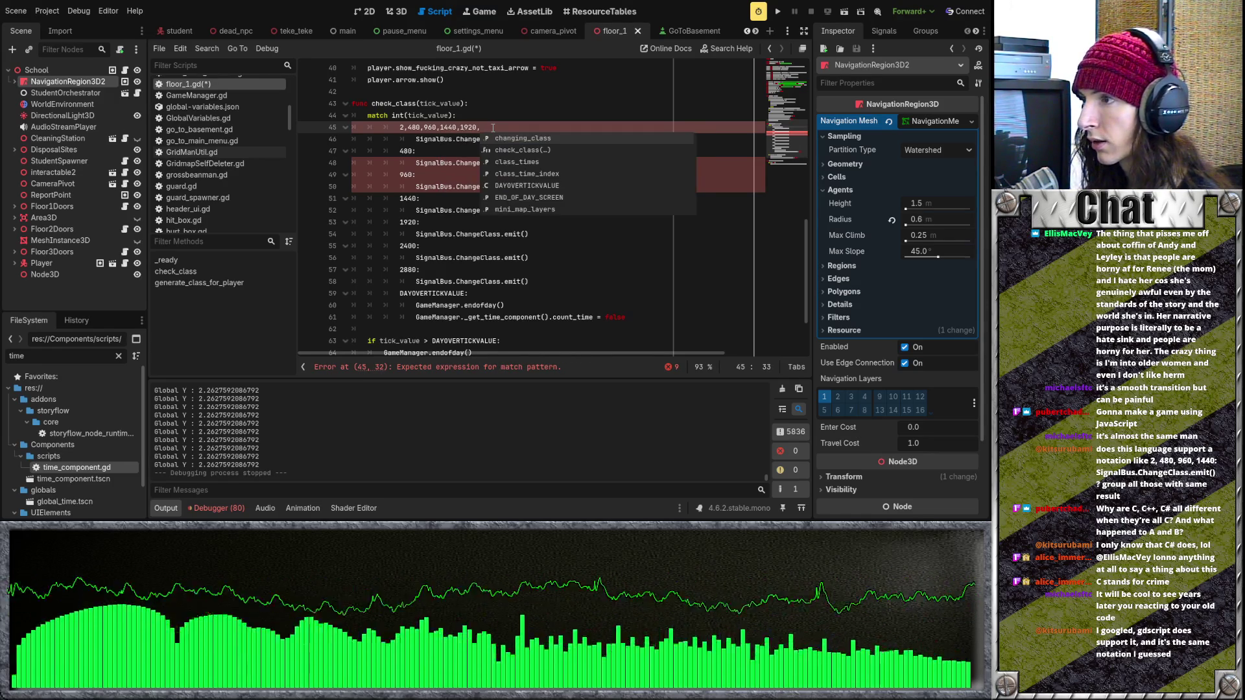
pyautogui.write('2880')
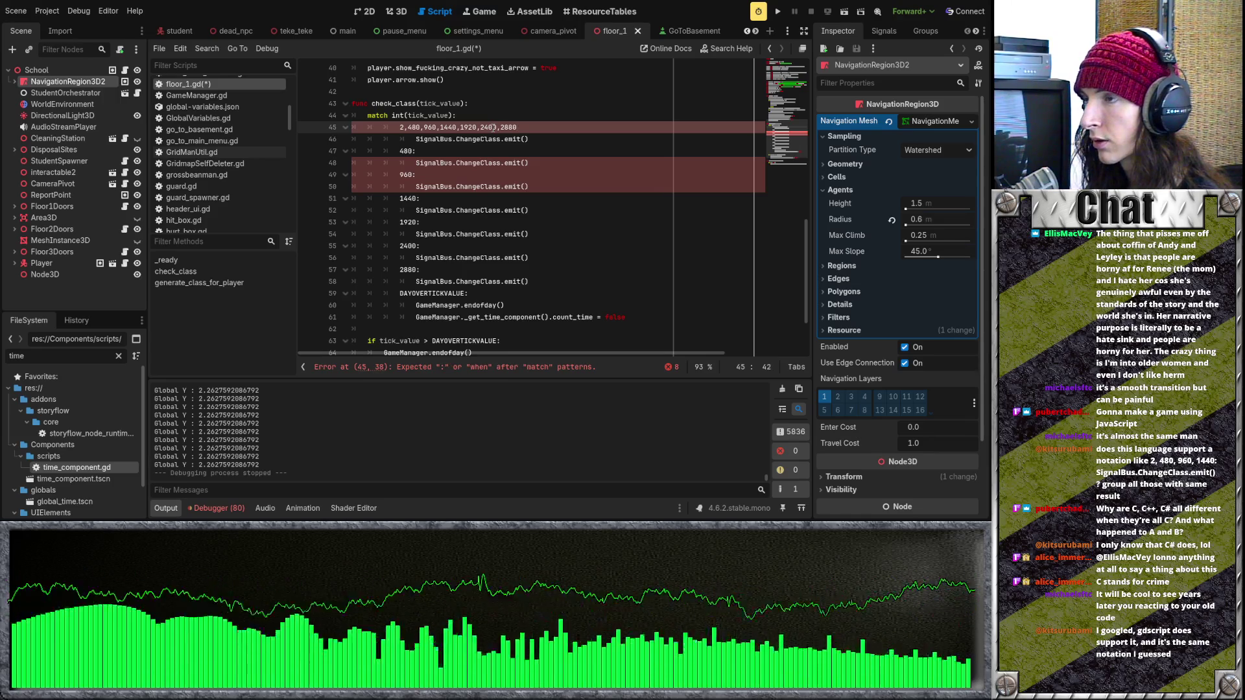
pyautogui.write(',')
pyautogui.press('Escape')
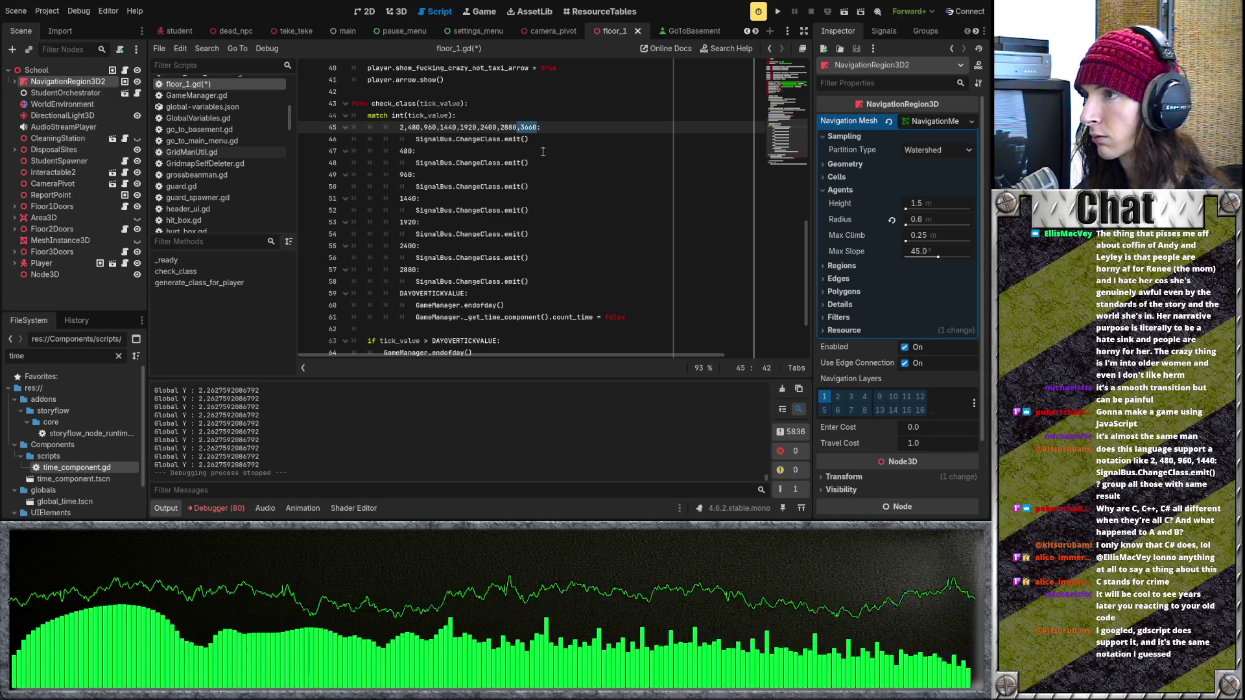
pyautogui.moveTo(533, 286); pyautogui.dragTo(530, 139)
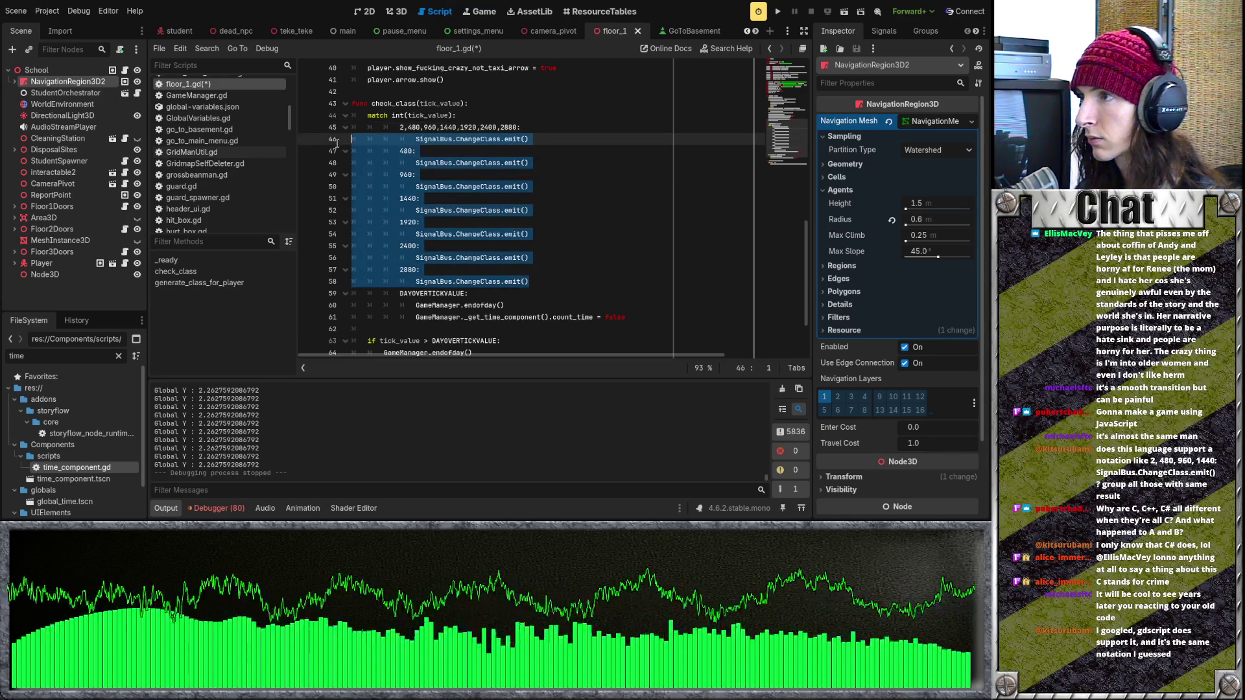
pyautogui.press('BackSpace')
# Step: Check the remaining check_class lines and save floor_1.gd
pyautogui.scroll(2, 455, 184)
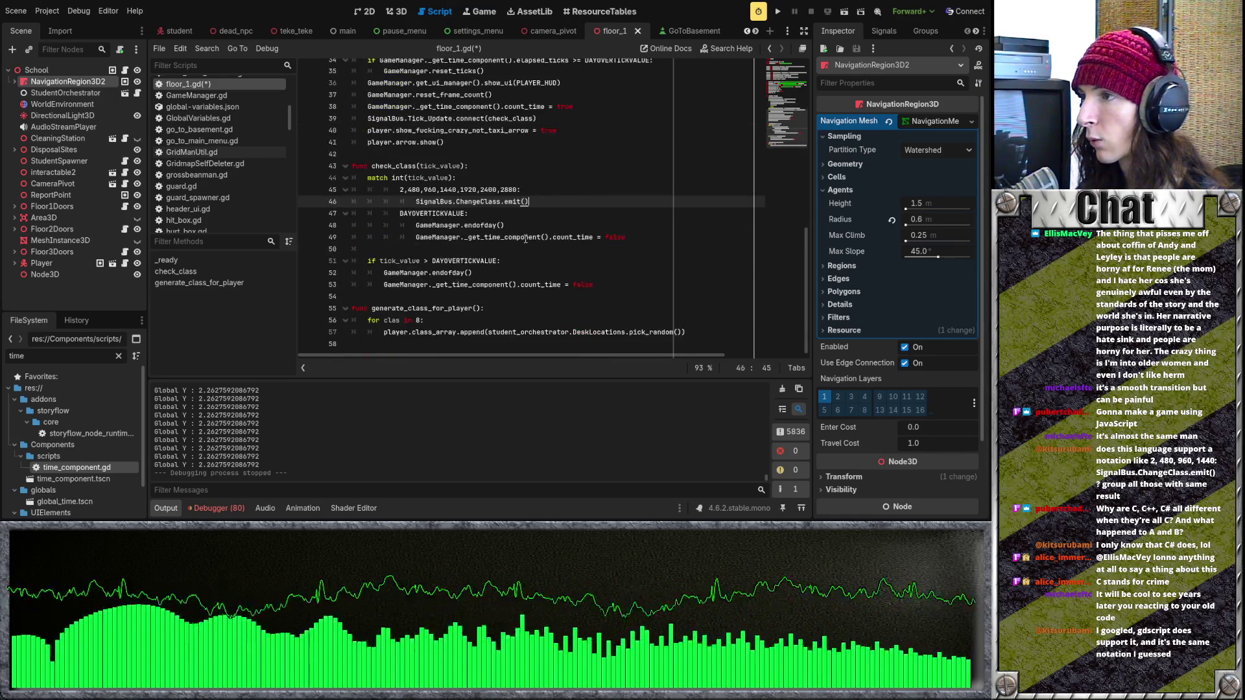
pyautogui.scroll(1, 517, 245)
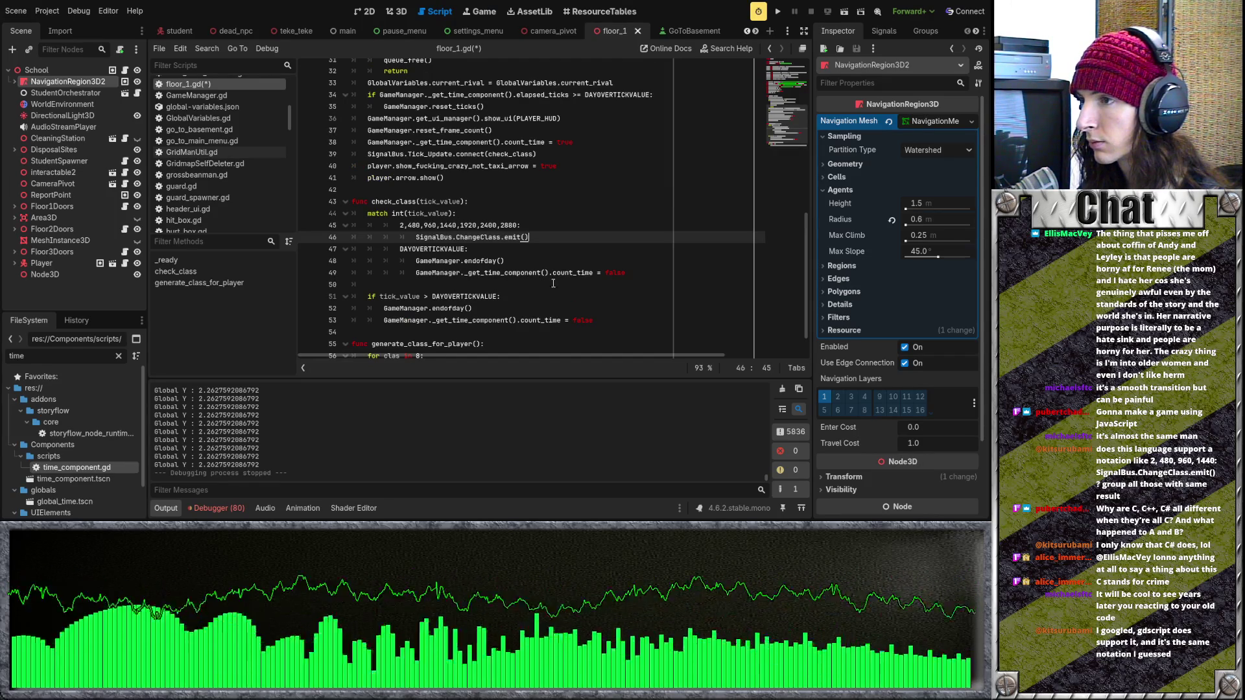
pyautogui.click(548, 274)
pyautogui.click(535, 250)
pyautogui.click(540, 240)
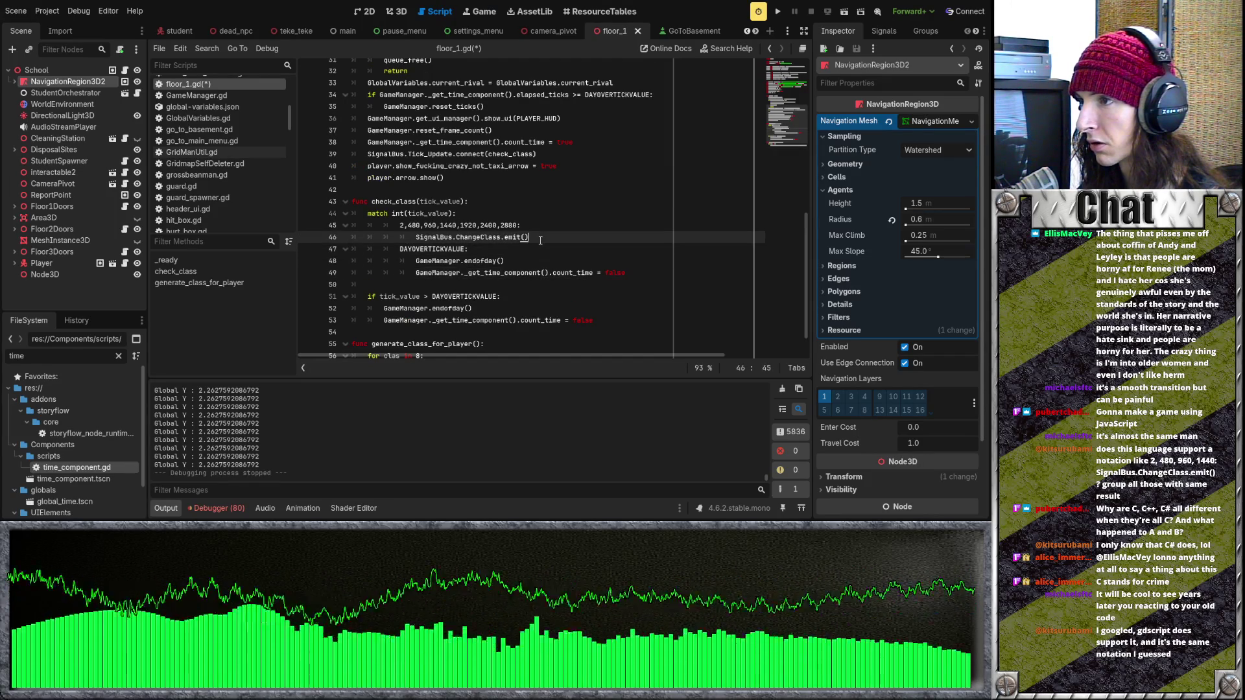
pyautogui.click(542, 251)
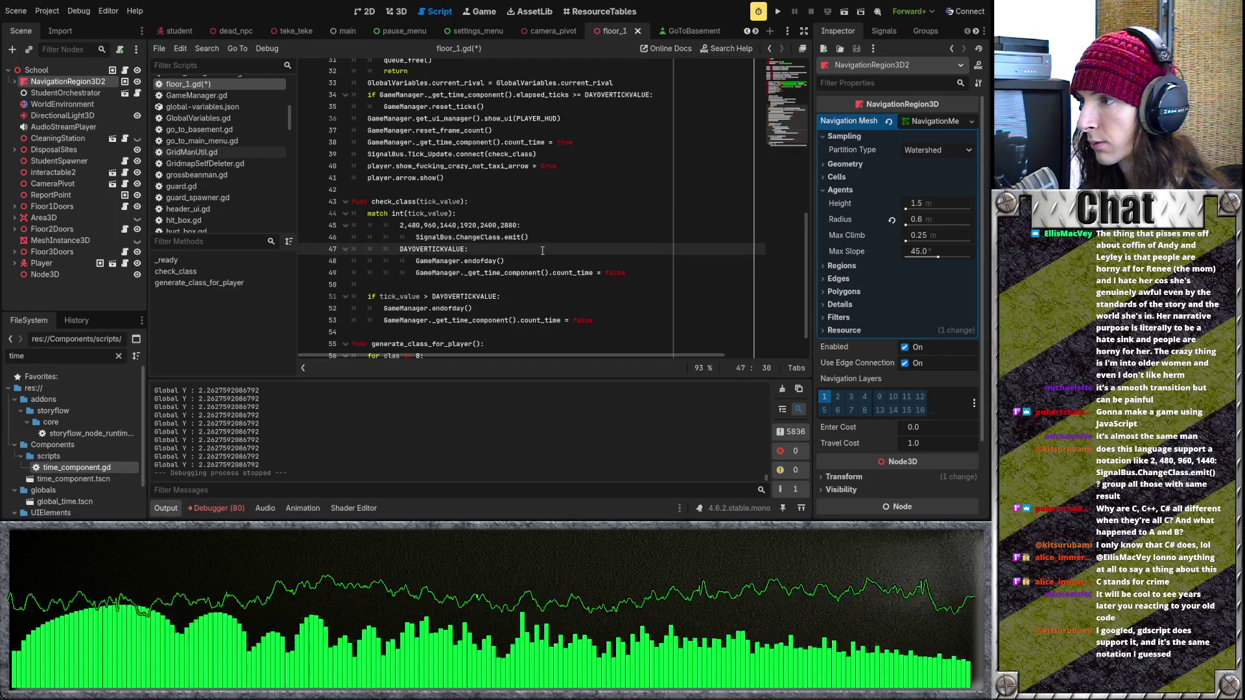
pyautogui.scroll(-1, 542, 251)
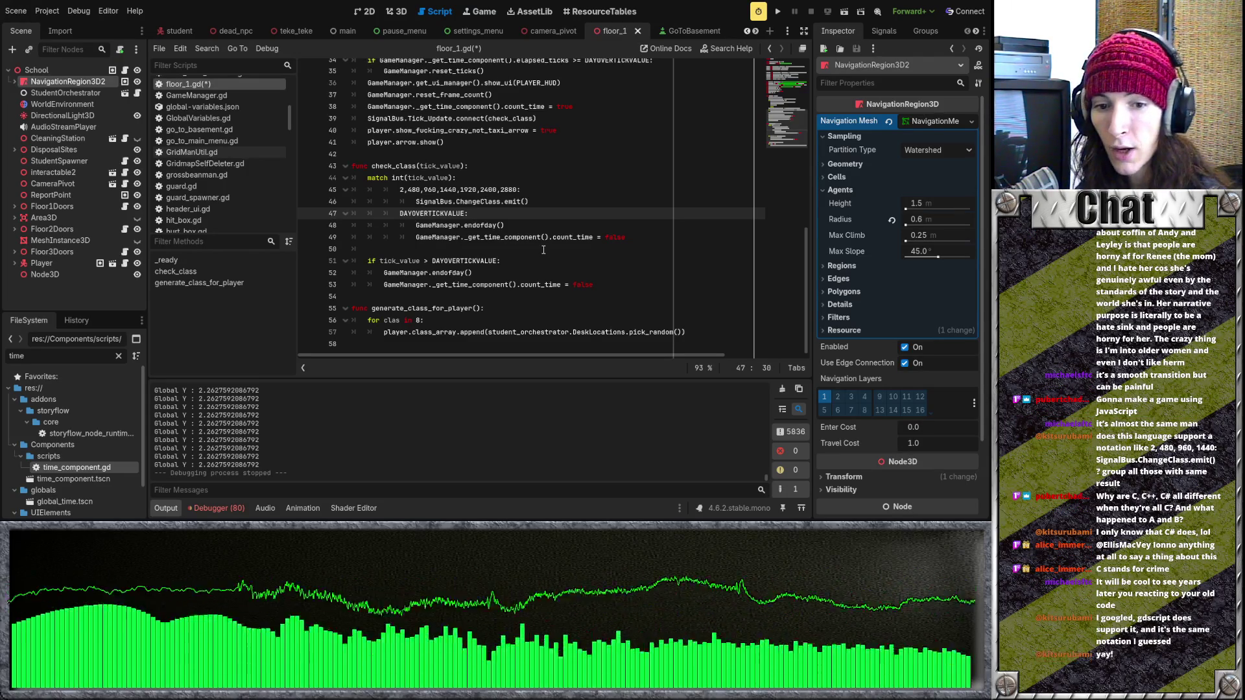
pyautogui.click(546, 225)
pyautogui.hotkey('ctrl', 's')
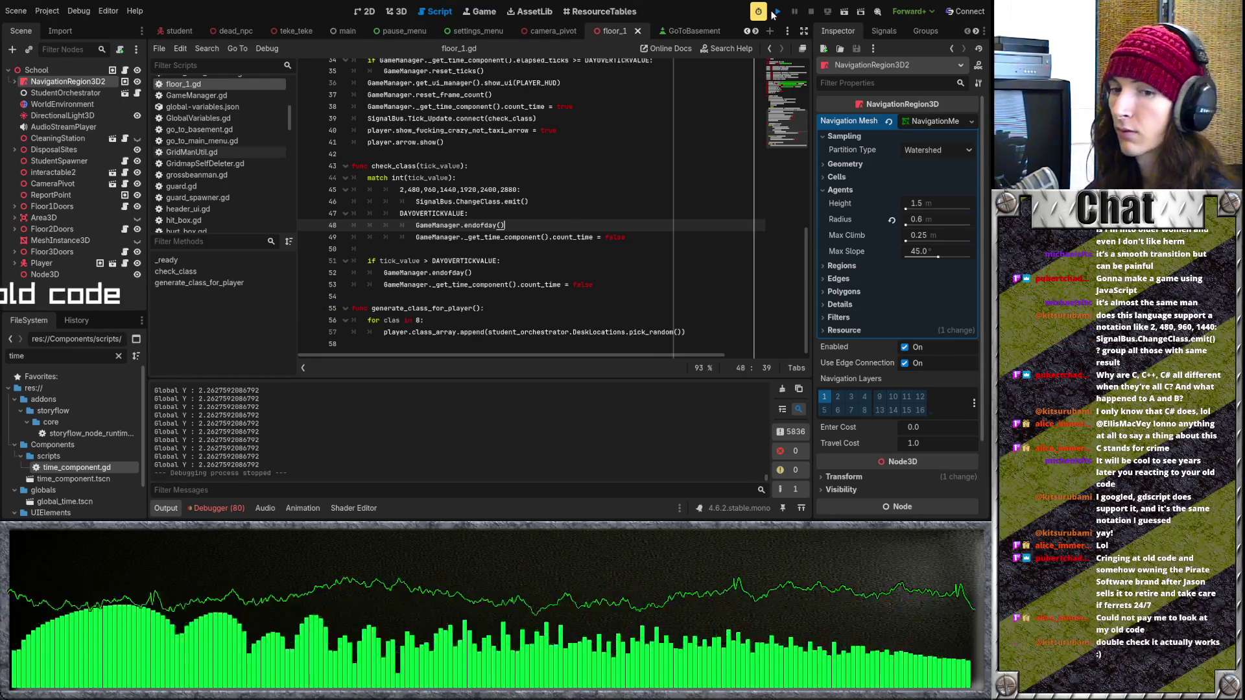
# Step: Run the project, review the 80 errors and warnings in the Debugger, then stop the game
pyautogui.click(775, 11)
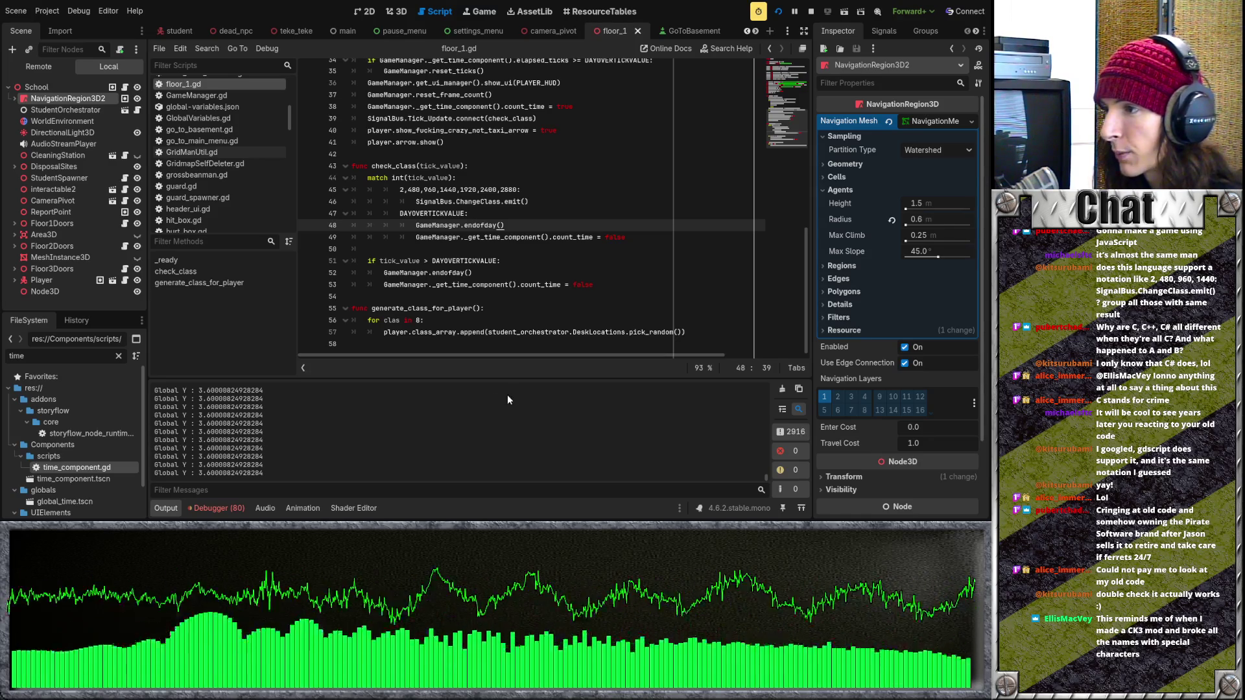
pyautogui.click(221, 507)
pyautogui.scroll(-5, 807, 480)
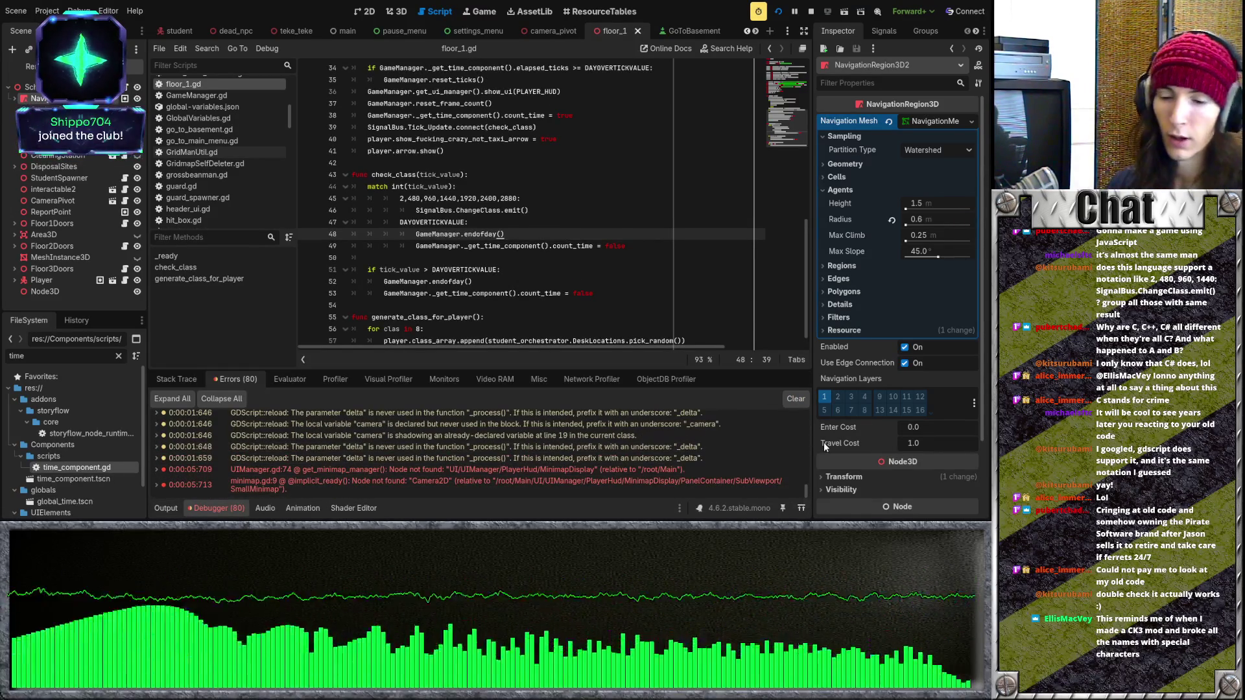
pyautogui.click(554, 304)
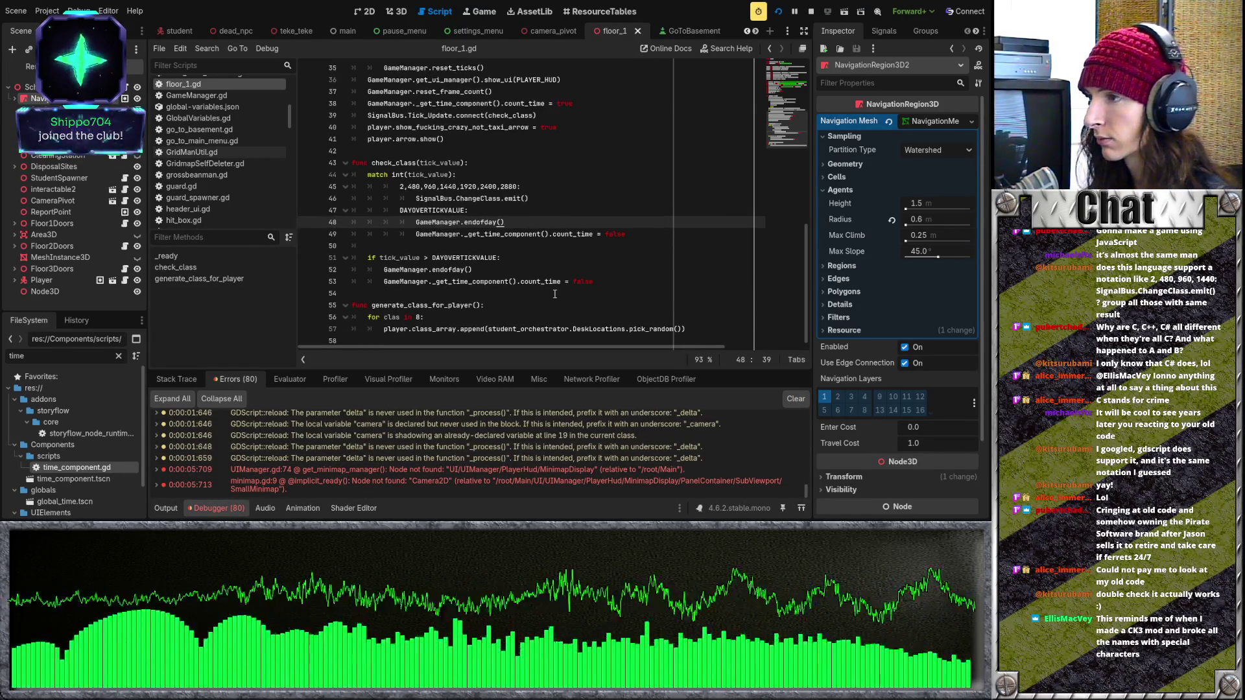
pyautogui.scroll(-1, 554, 294)
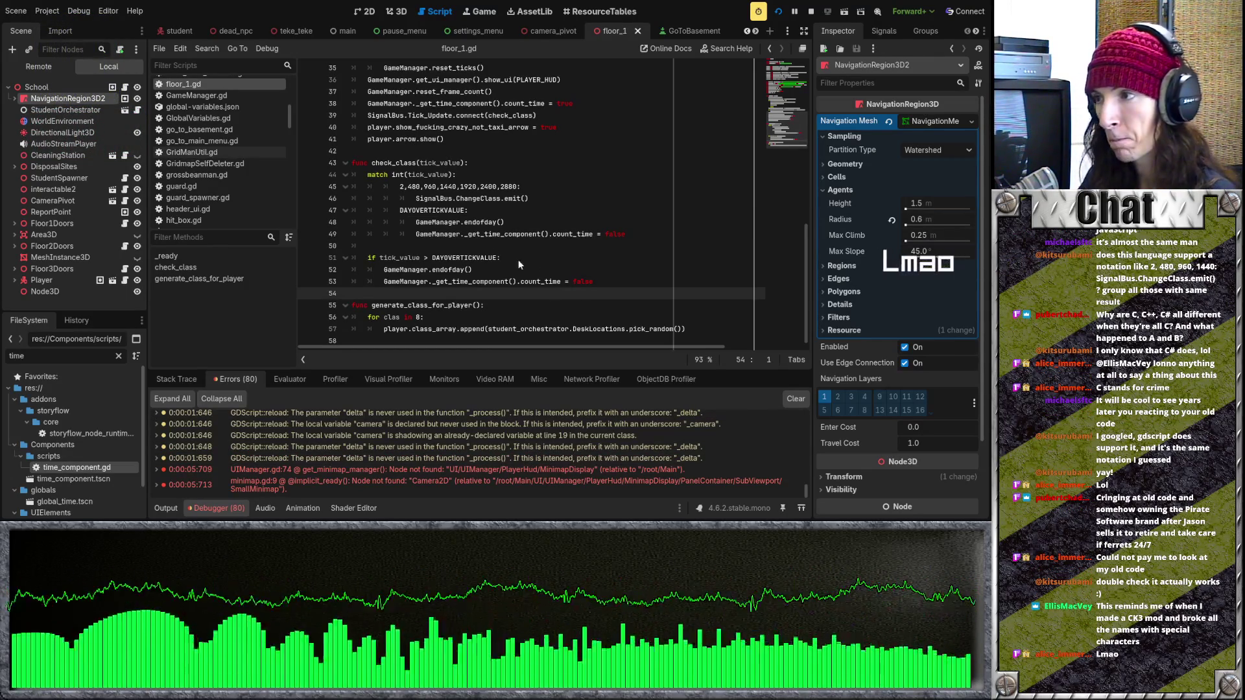
pyautogui.click(489, 244)
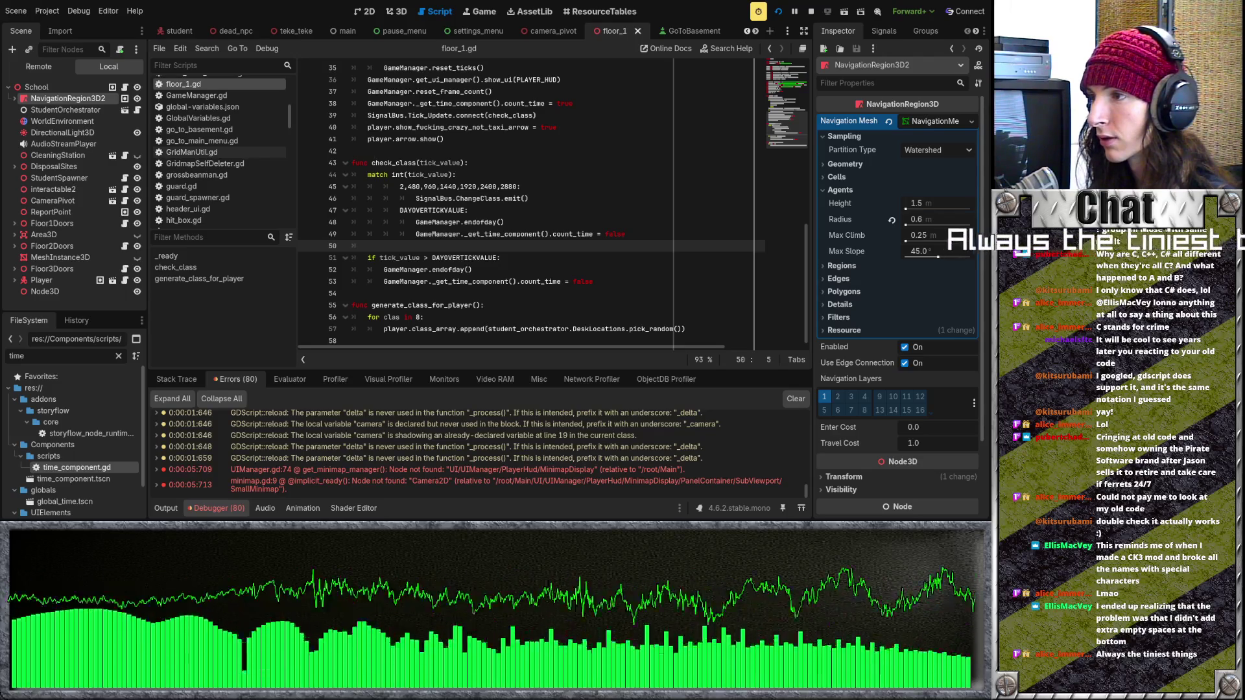
pyautogui.press('F8')
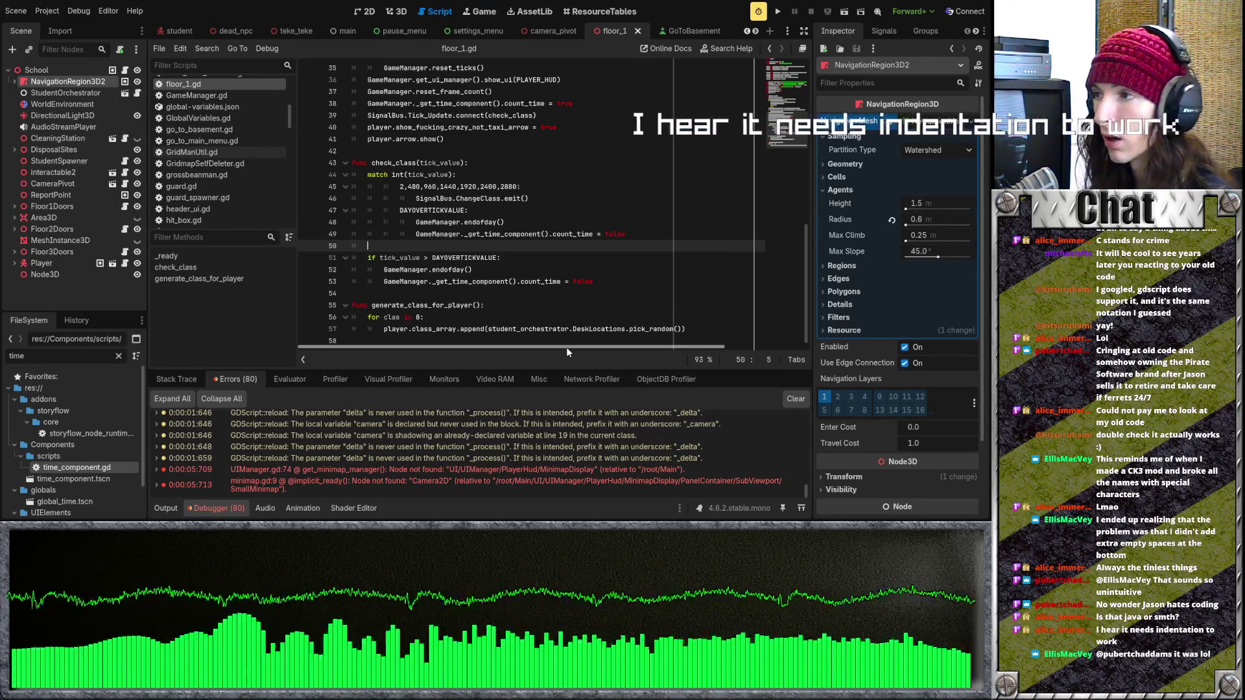
pyautogui.click(529, 270)
pyautogui.scroll(1, 529, 280)
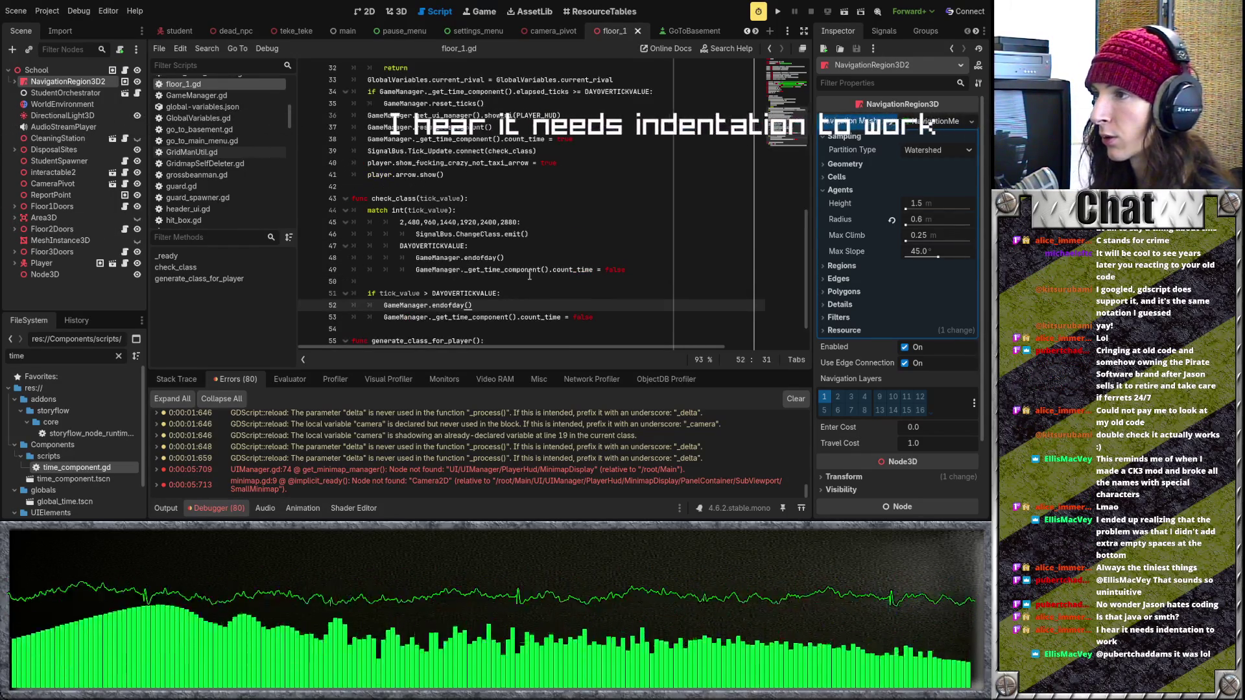
pyautogui.moveTo(625, 270); pyautogui.dragTo(350, 198)
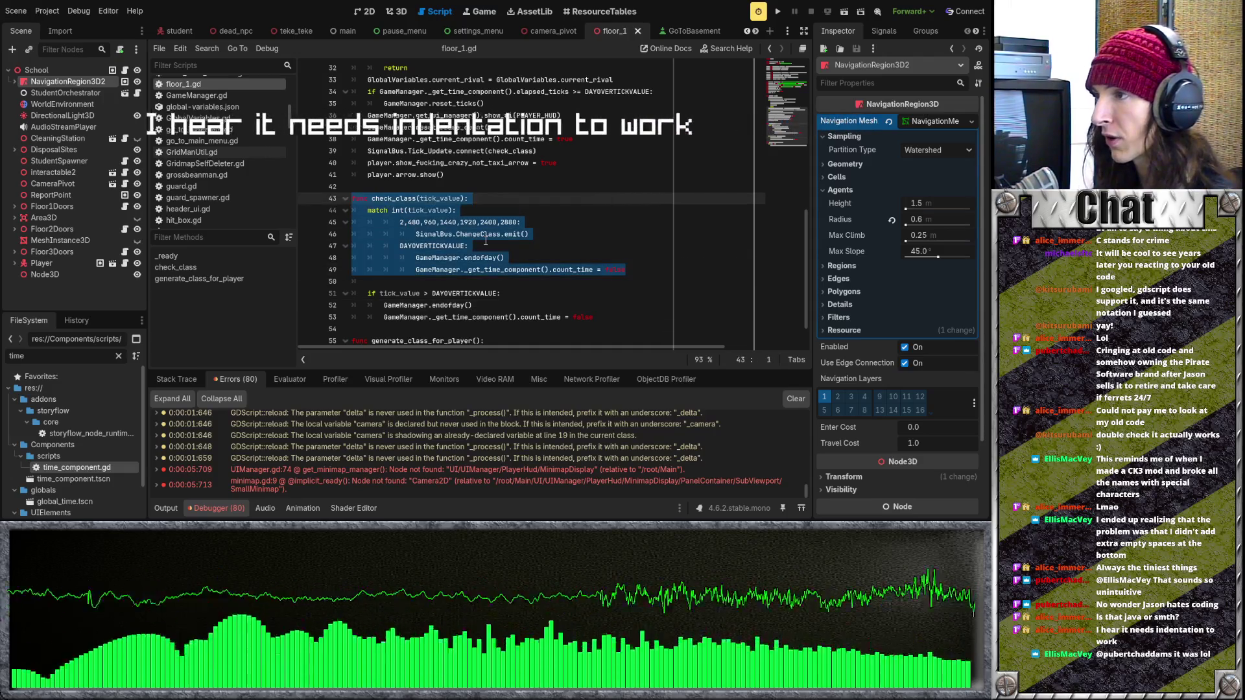
pyautogui.moveTo(625, 270); pyautogui.dragTo(383, 222)
pyautogui.press('Up')
pyautogui.press('End')
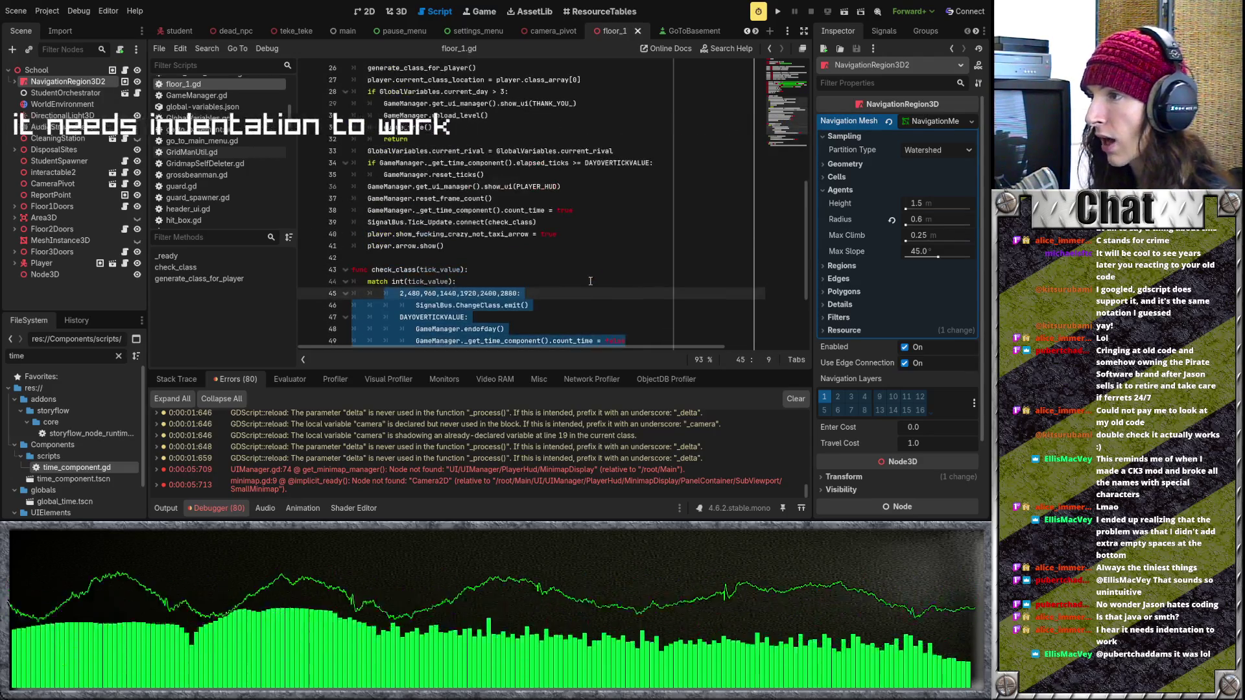
pyautogui.scroll(1, 593, 264)
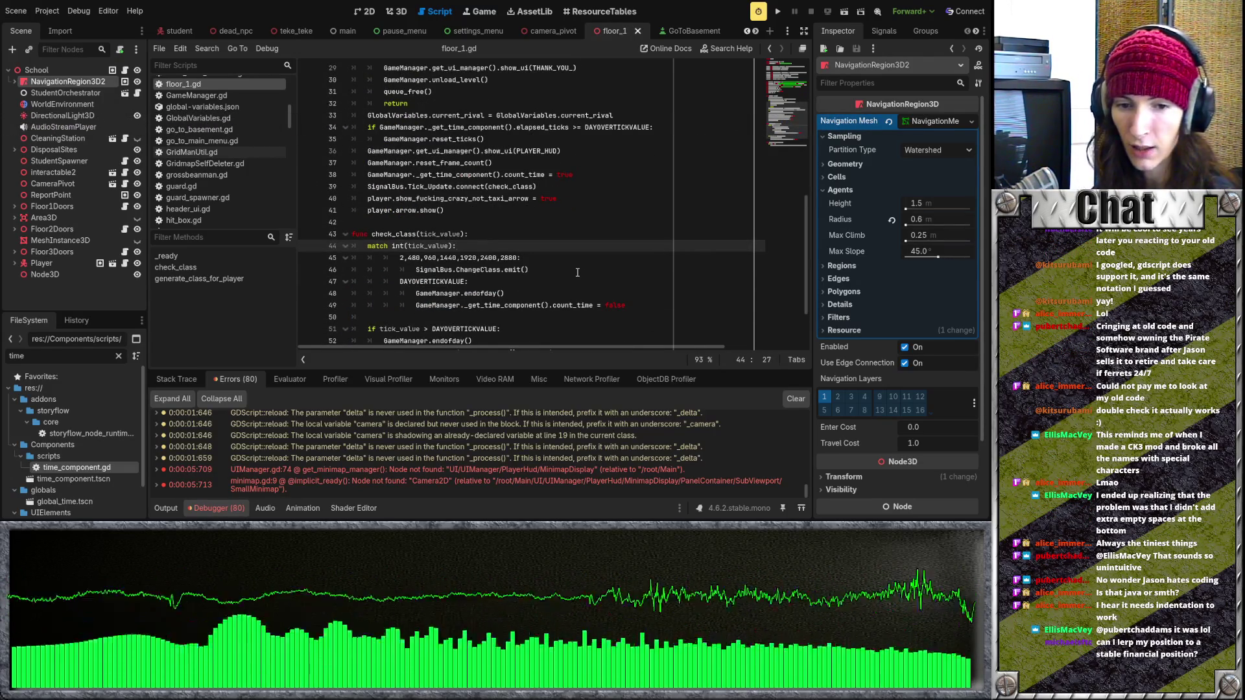
pyautogui.scroll(9, 577, 272)
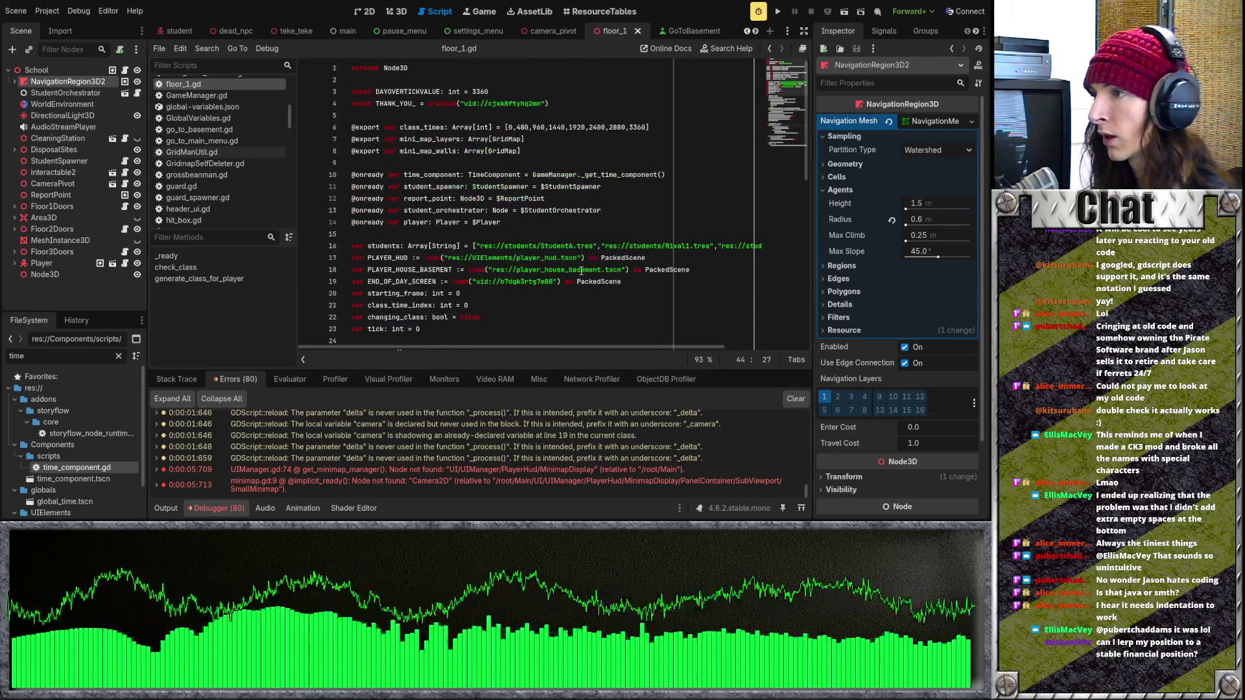
pyautogui.scroll(-4, 581, 271)
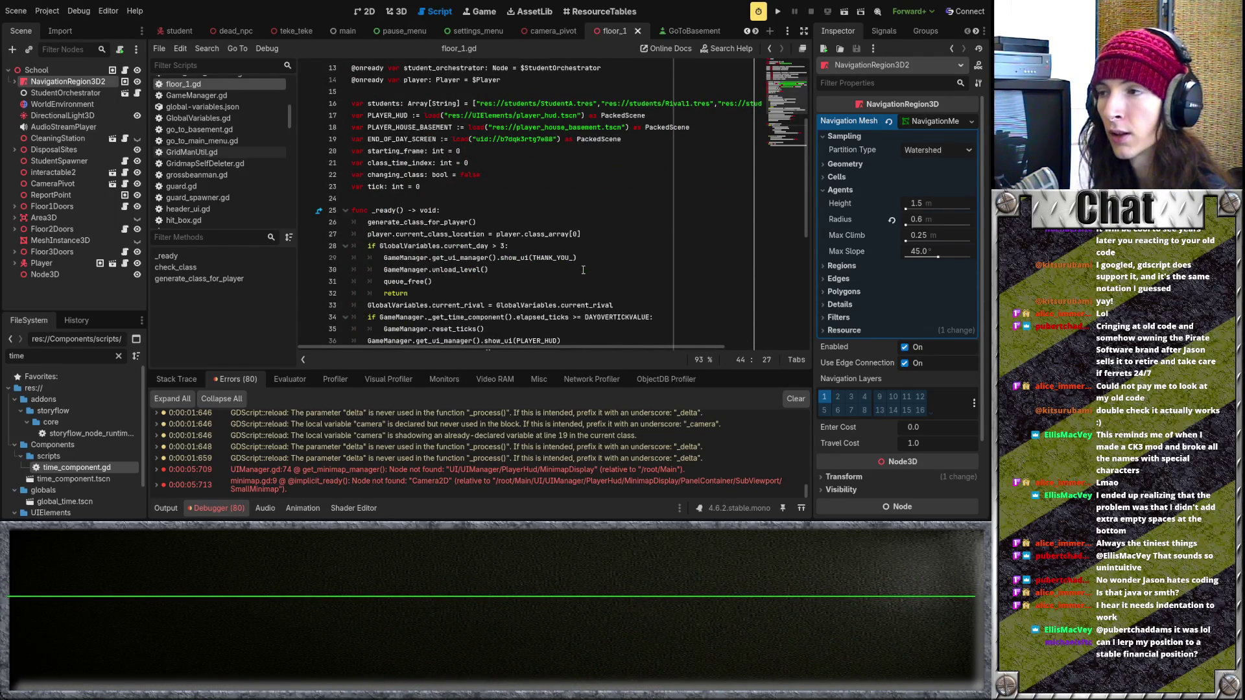
pyautogui.scroll(-3, 582, 269)
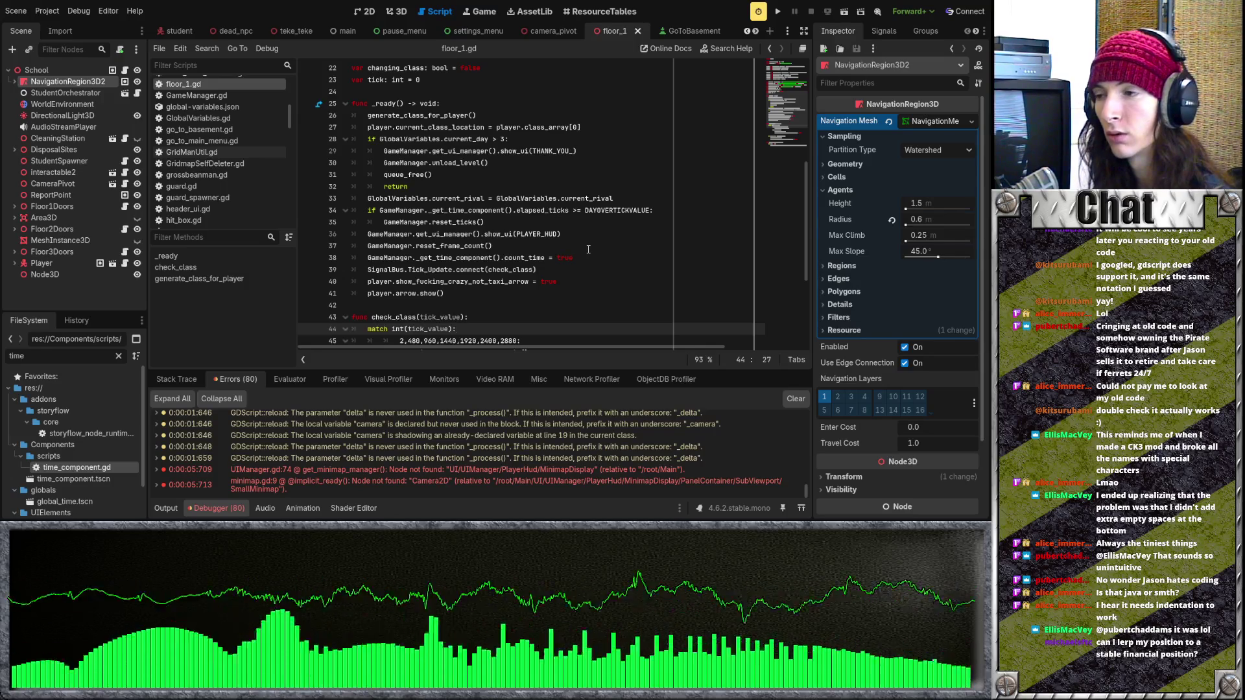
pyautogui.click(590, 247)
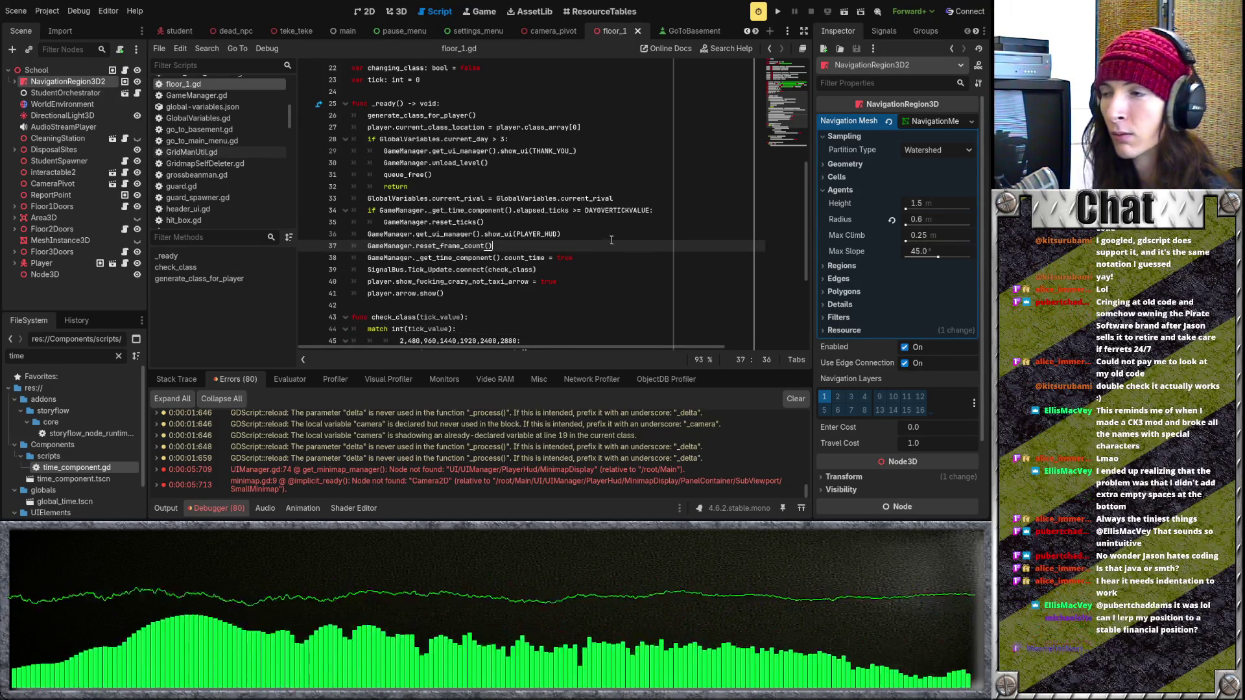
pyautogui.scroll(-4, 611, 240)
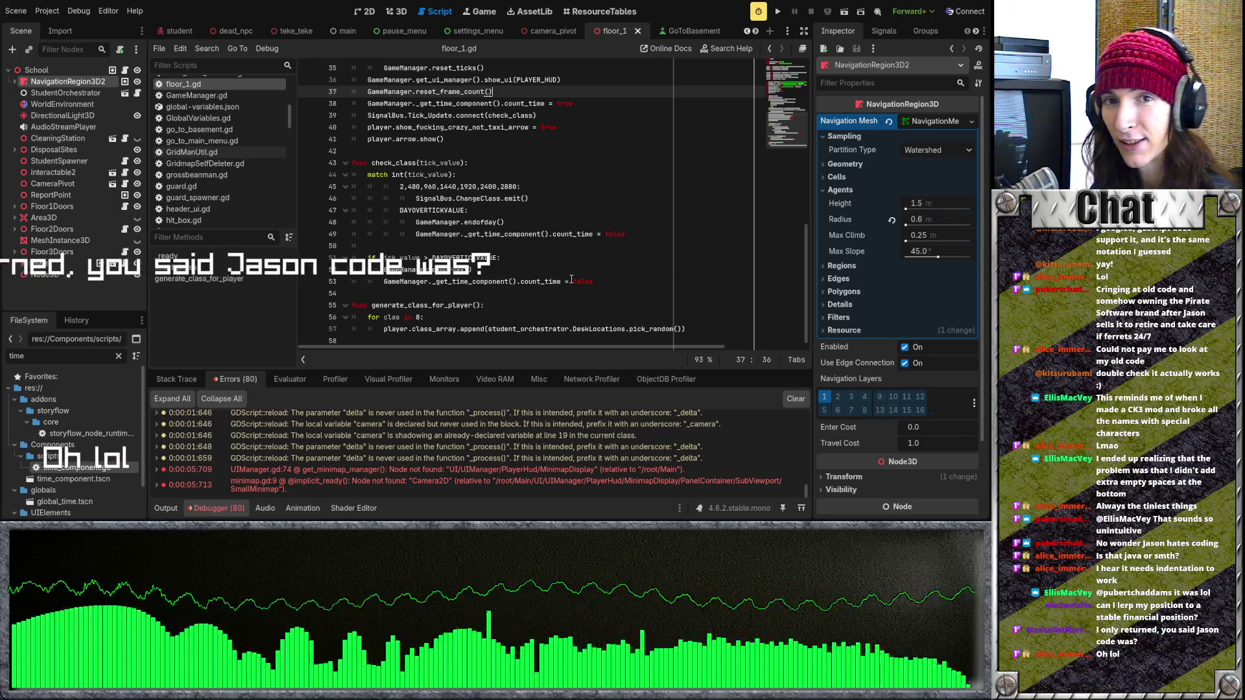
pyautogui.scroll(2, 566, 302)
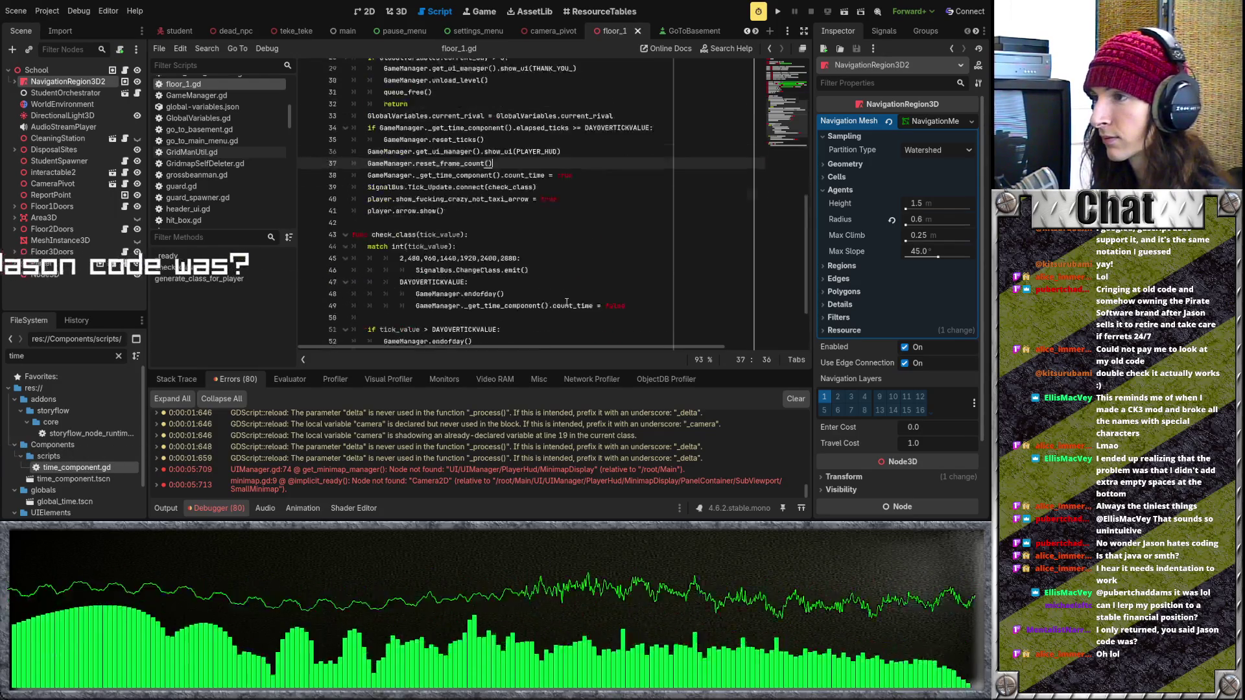
pyautogui.scroll(2, 566, 302)
pyautogui.click(568, 302)
pyautogui.scroll(3, 571, 300)
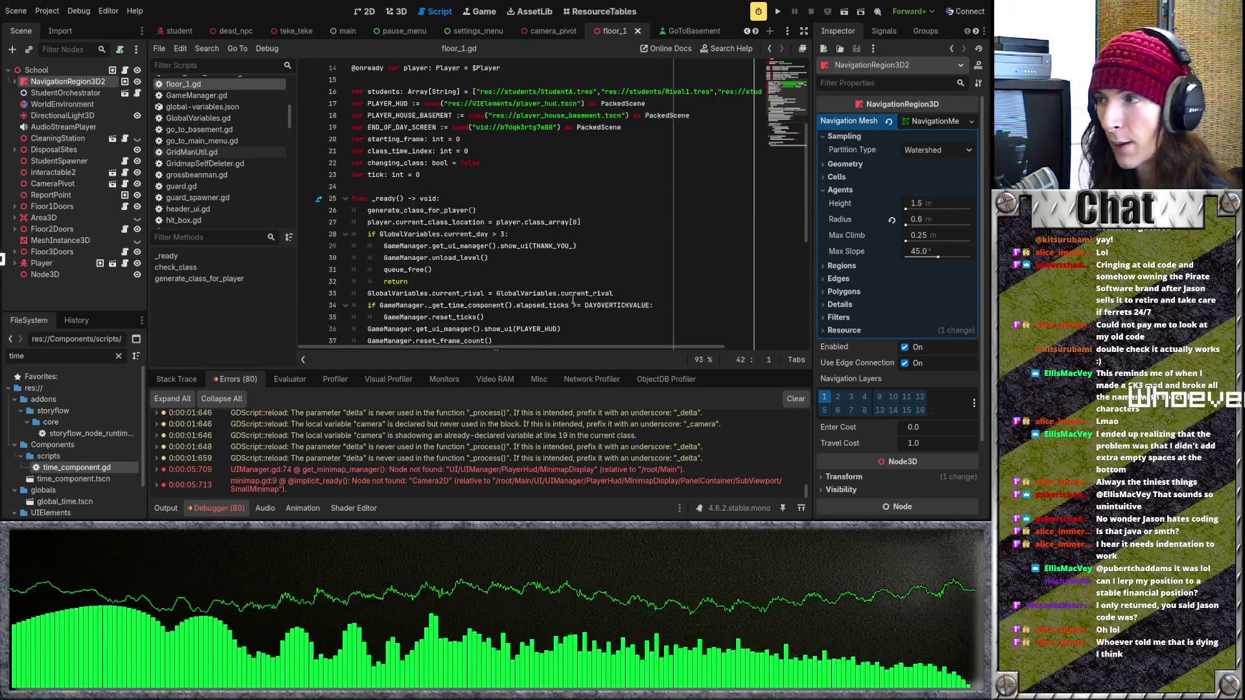
pyautogui.scroll(3, 573, 299)
pyautogui.click(466, 293)
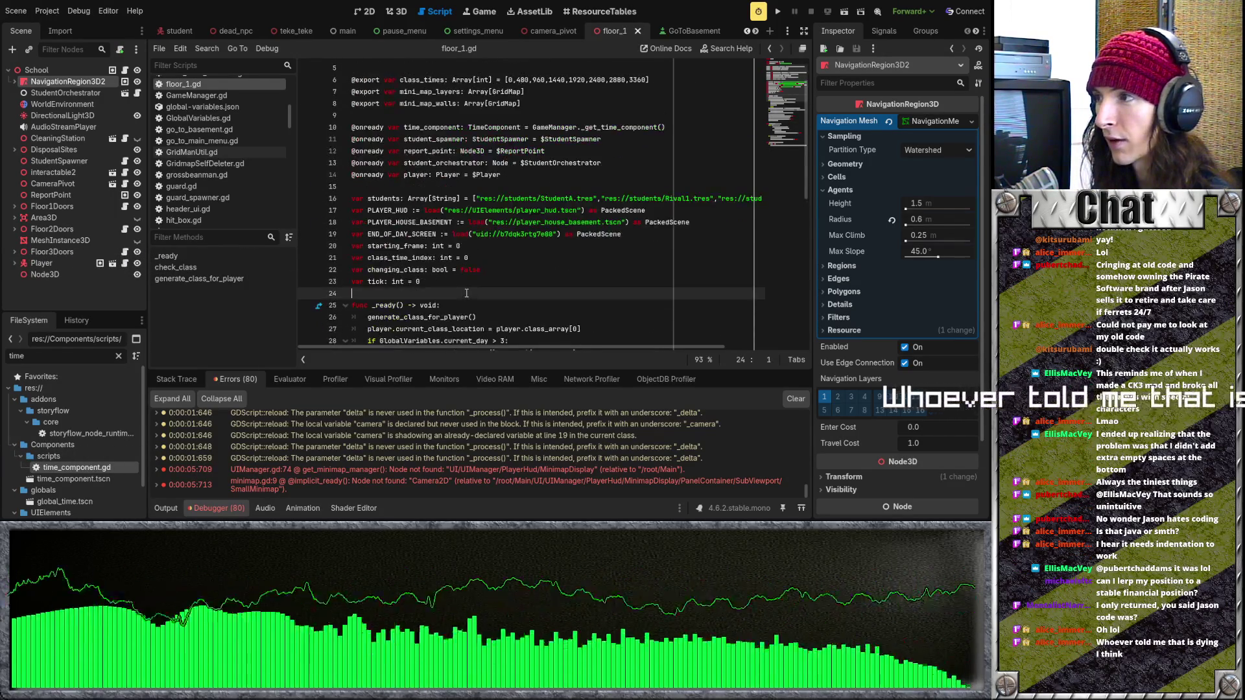
pyautogui.scroll(2, 466, 293)
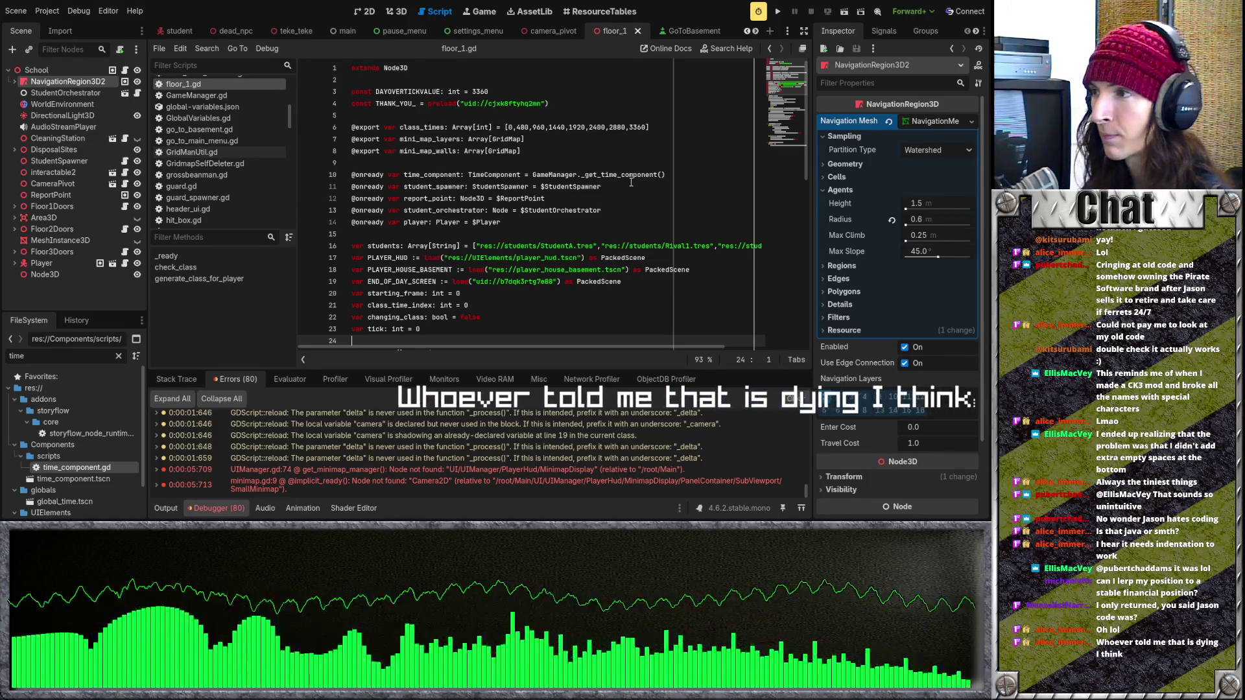
pyautogui.scroll(-2, 631, 182)
pyautogui.moveTo(480, 174); pyautogui.dragTo(661, 174)
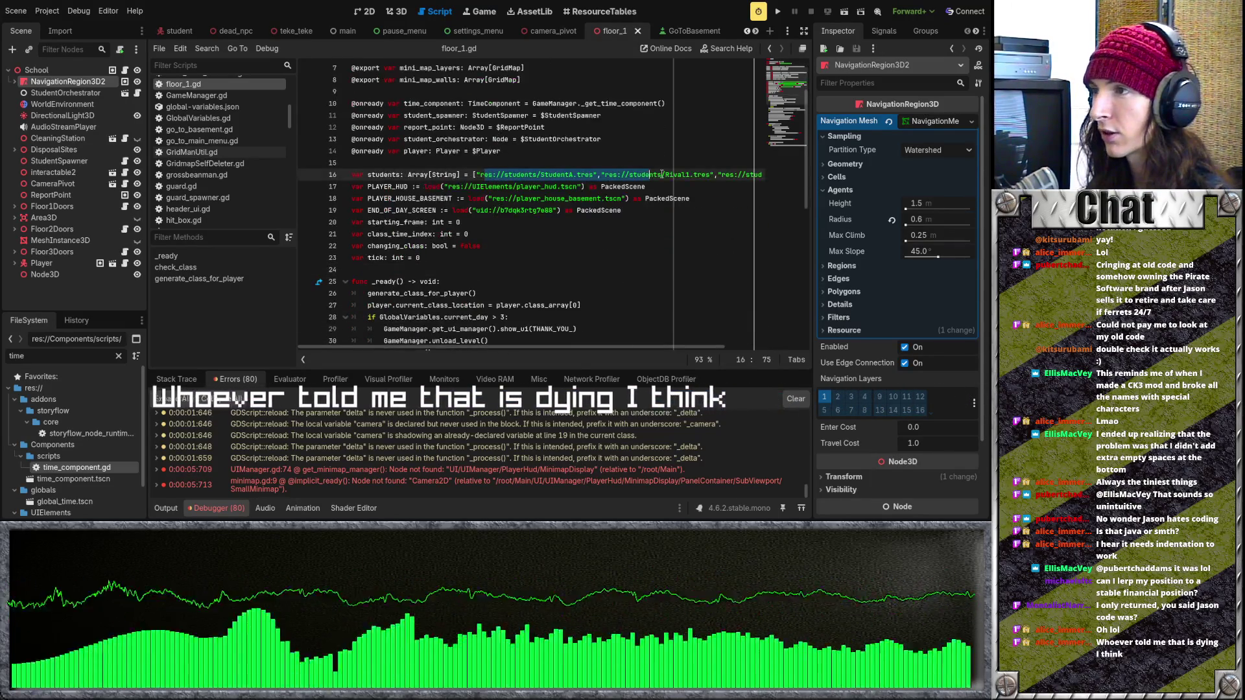
pyautogui.click(597, 210)
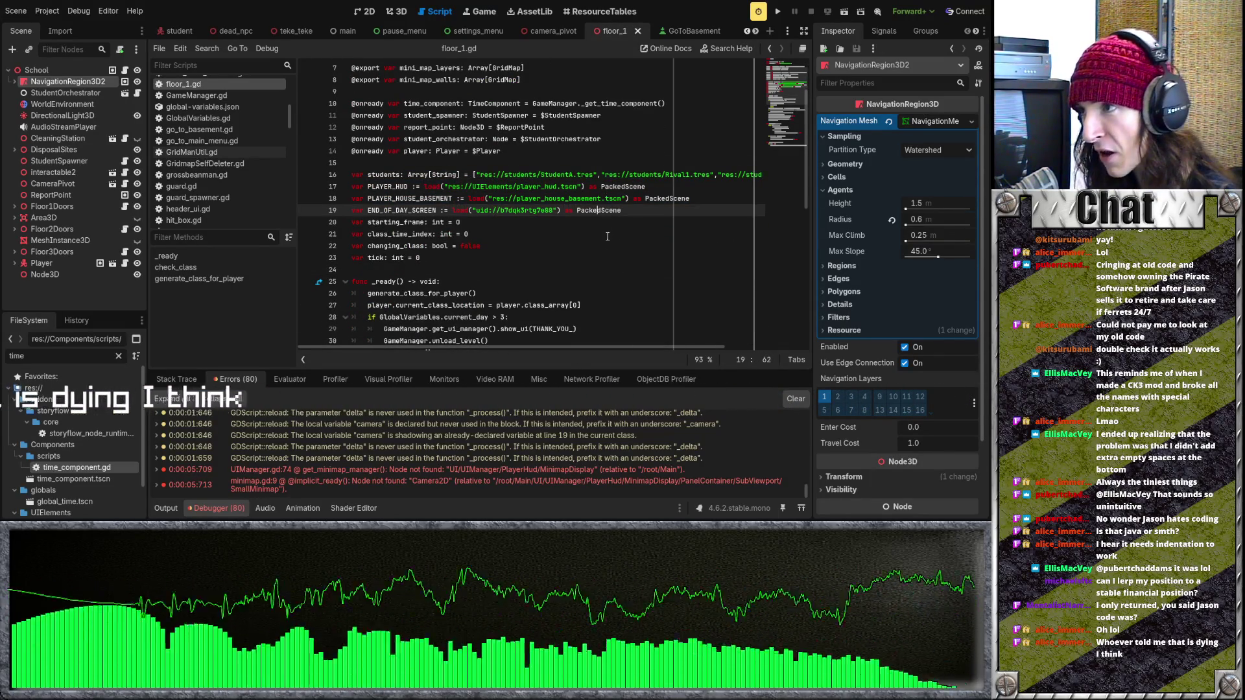
pyautogui.moveTo(420, 198)
pyautogui.mouseDown()
pyautogui.moveTo(363, 165)
pyautogui.moveTo(351, 139)
pyautogui.mouseUp()
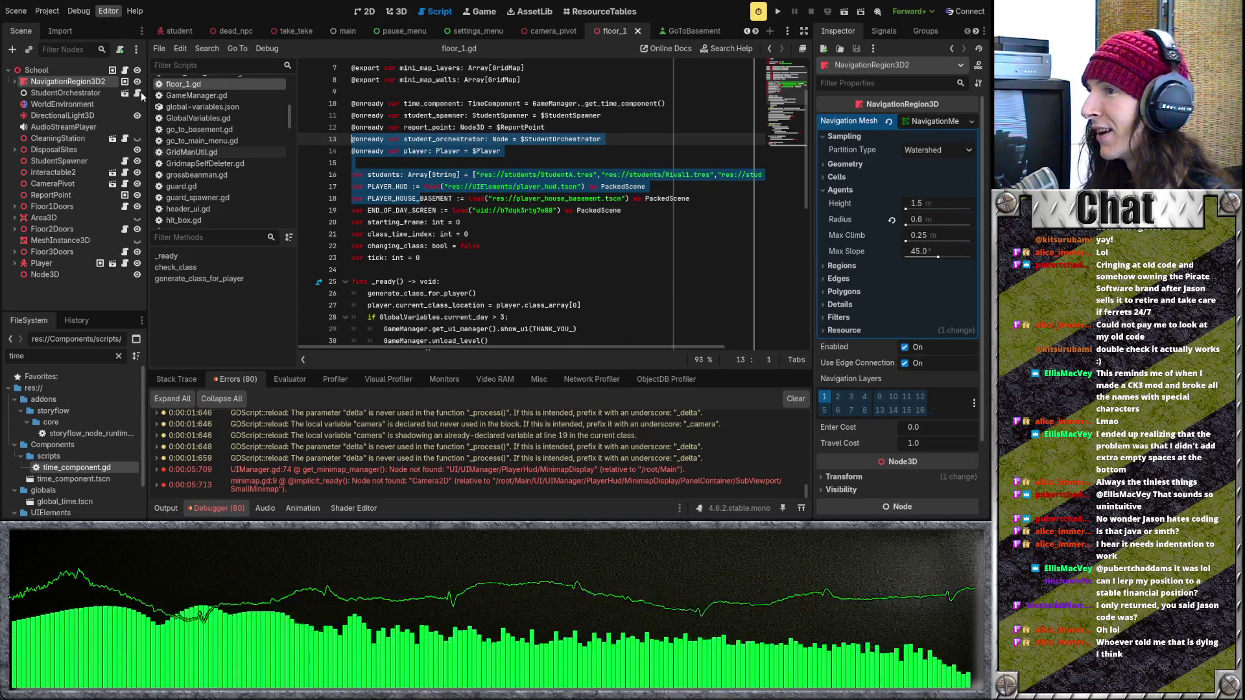
pyautogui.click(525, 163)
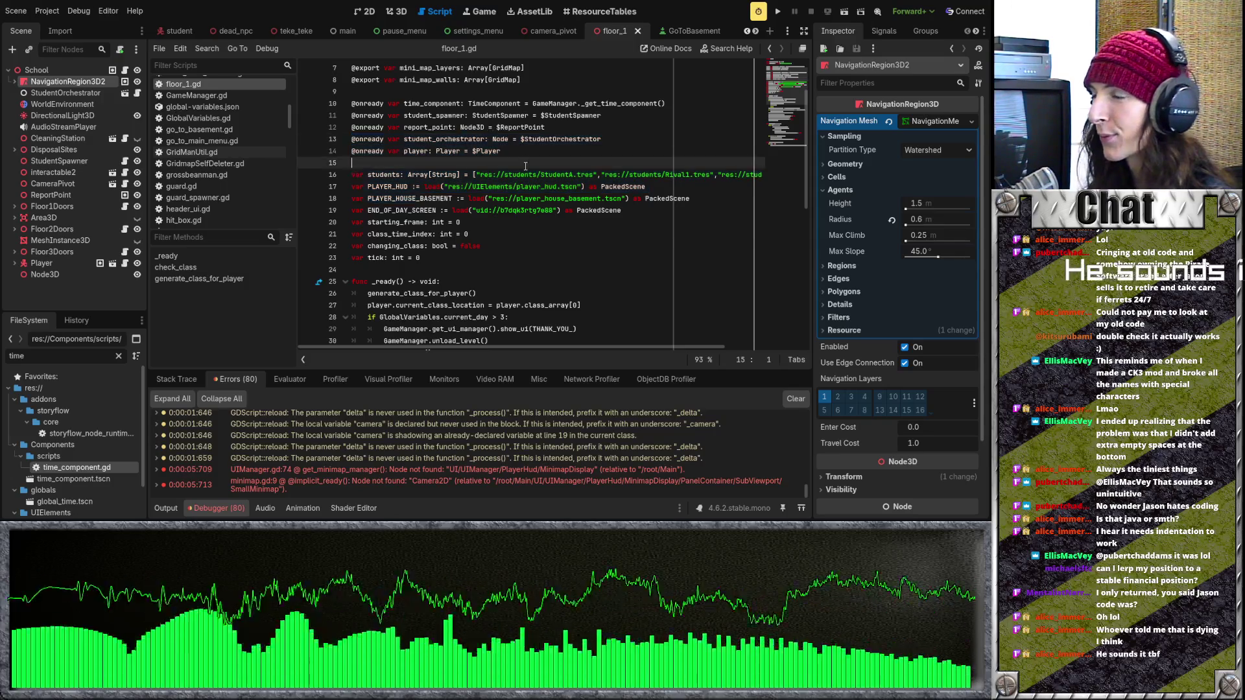
pyautogui.scroll(2, 525, 166)
pyautogui.click(538, 177)
pyautogui.scroll(-7, 539, 185)
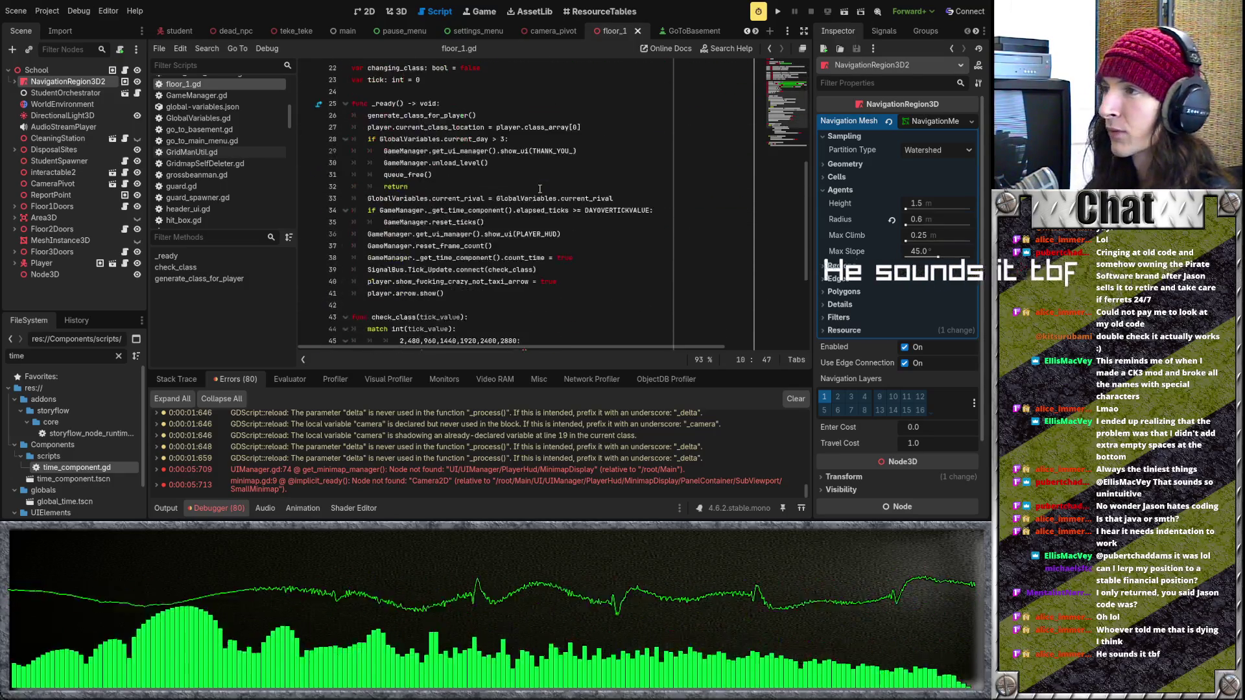
pyautogui.scroll(-4, 539, 189)
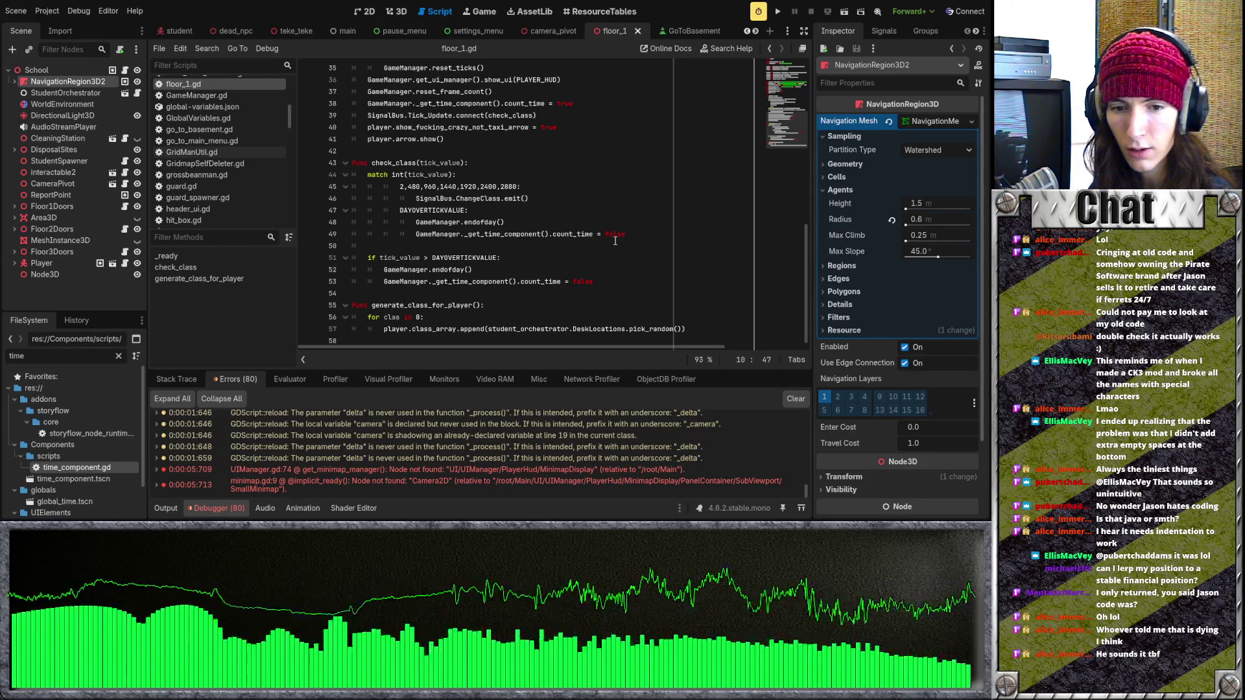
pyautogui.click(634, 211)
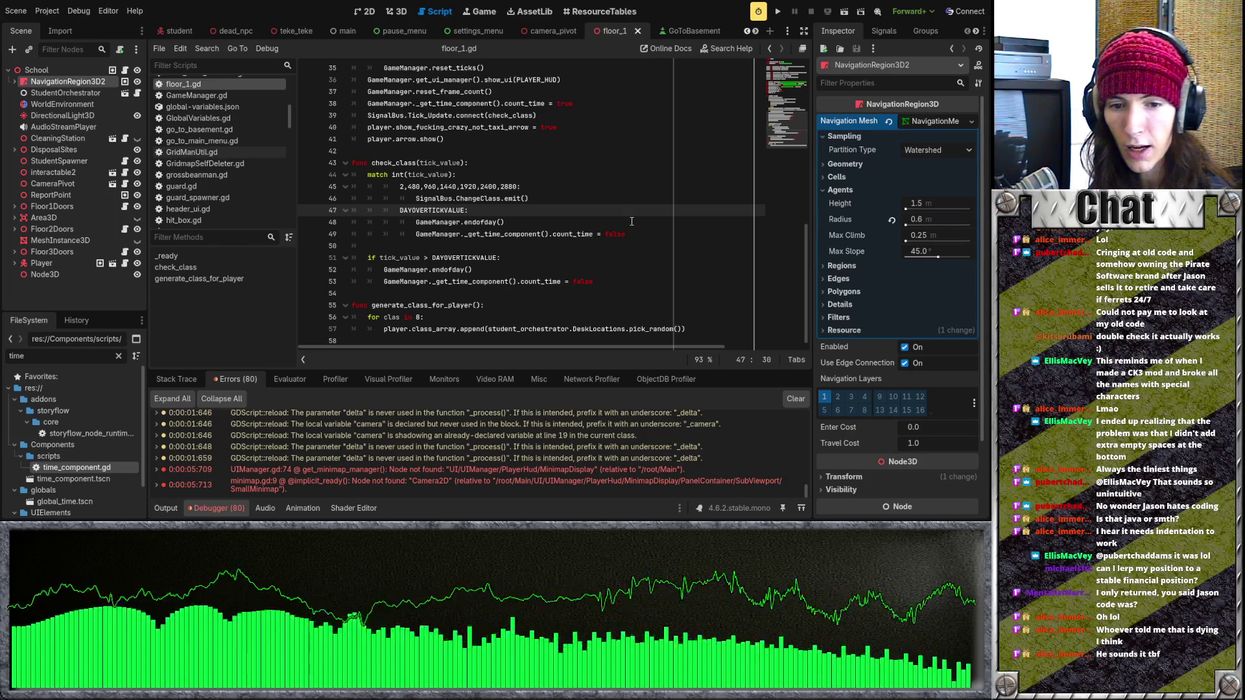
pyautogui.click(548, 225)
pyautogui.scroll(1, 547, 225)
pyautogui.press('Up')
pyautogui.press('Up')
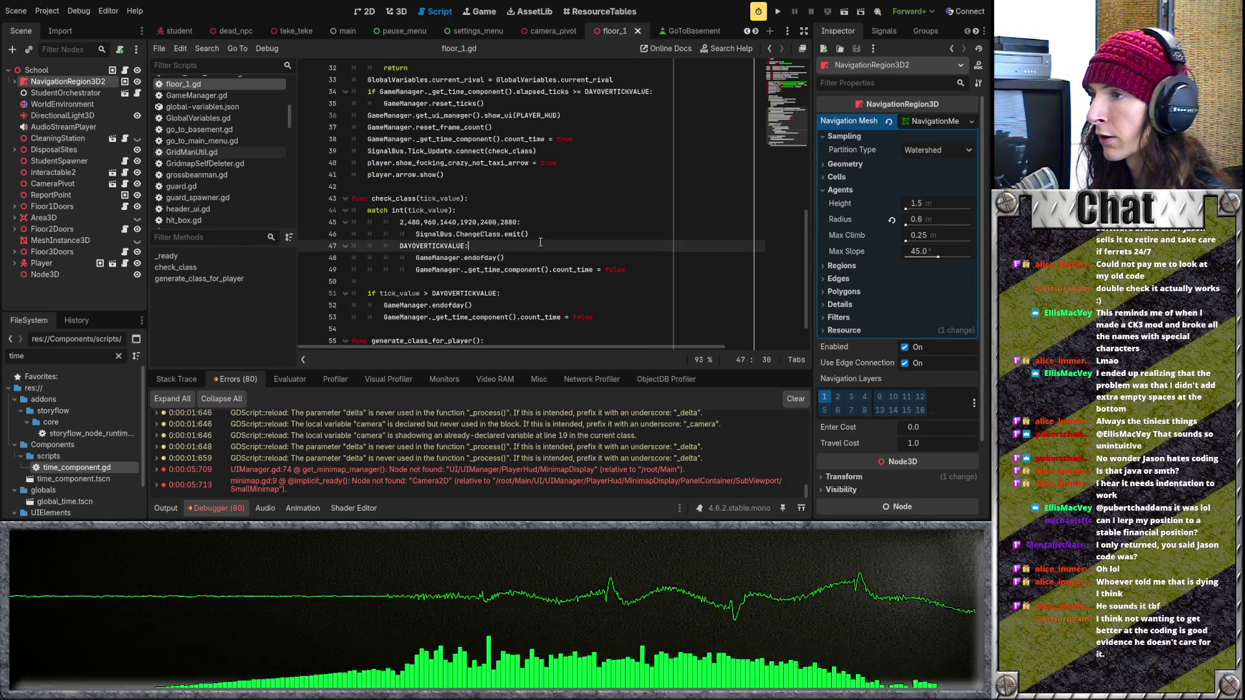
pyautogui.press('Down')
pyautogui.press('Down')
pyautogui.press('Down')
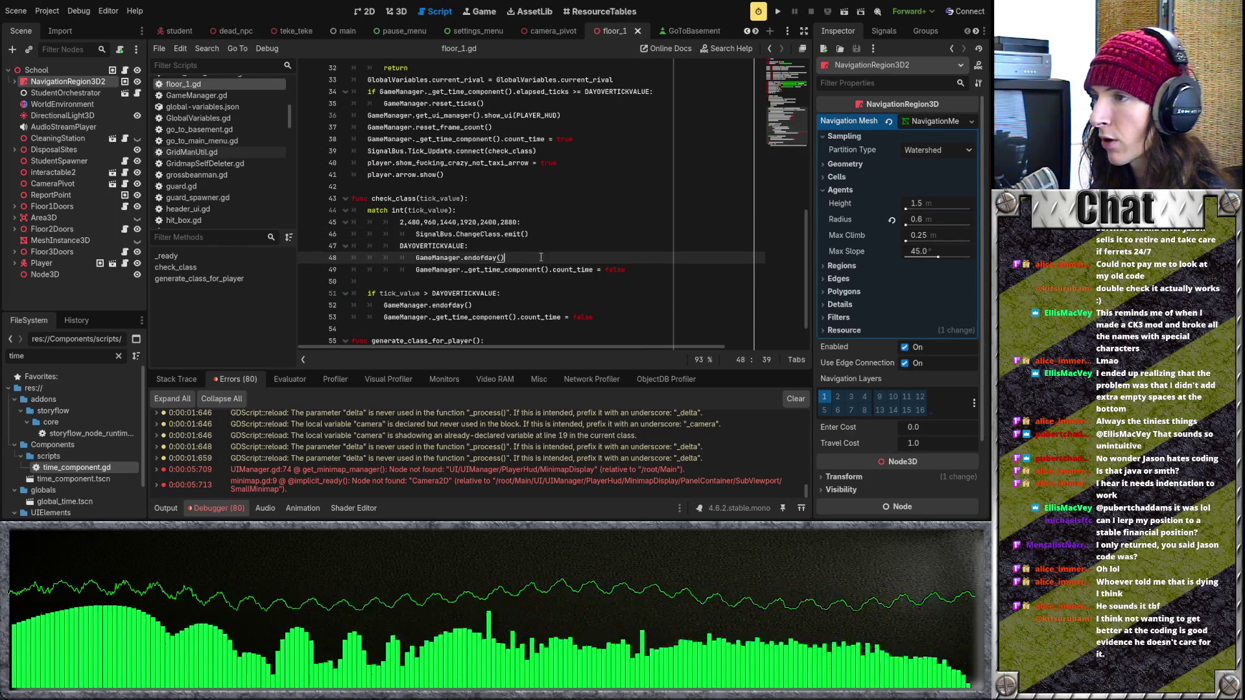
pyautogui.click(657, 274)
pyautogui.press('Up')
pyautogui.press('Up')
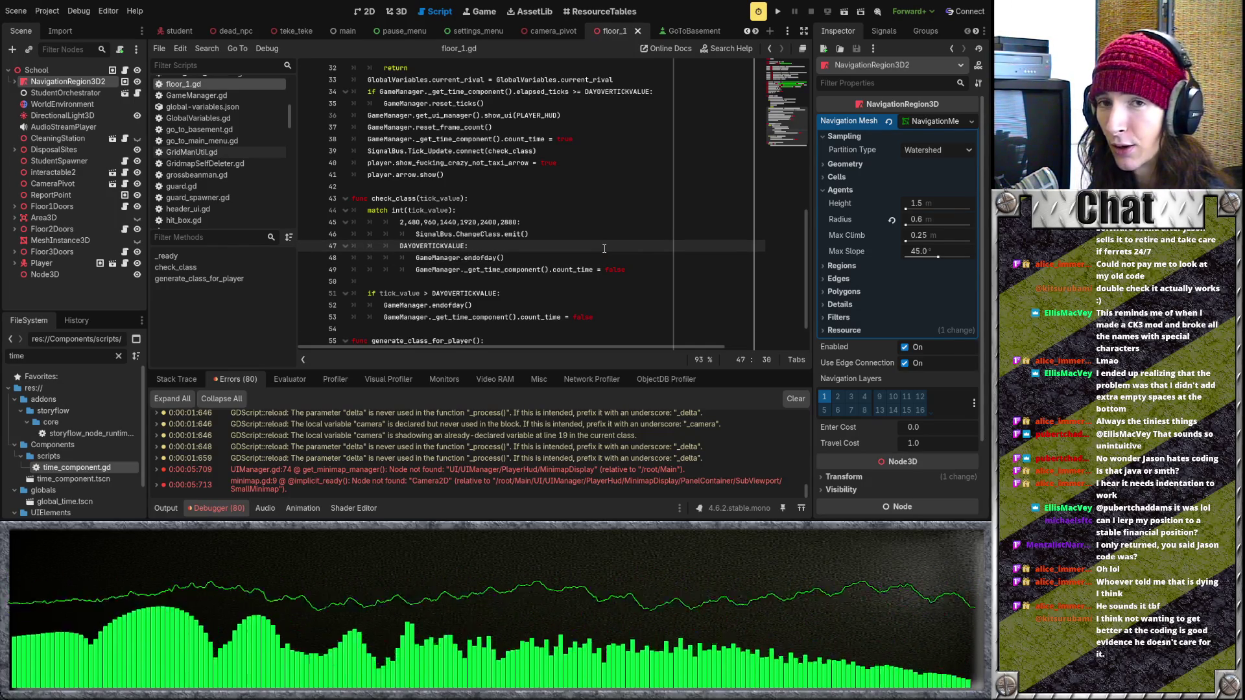
pyautogui.click(599, 269)
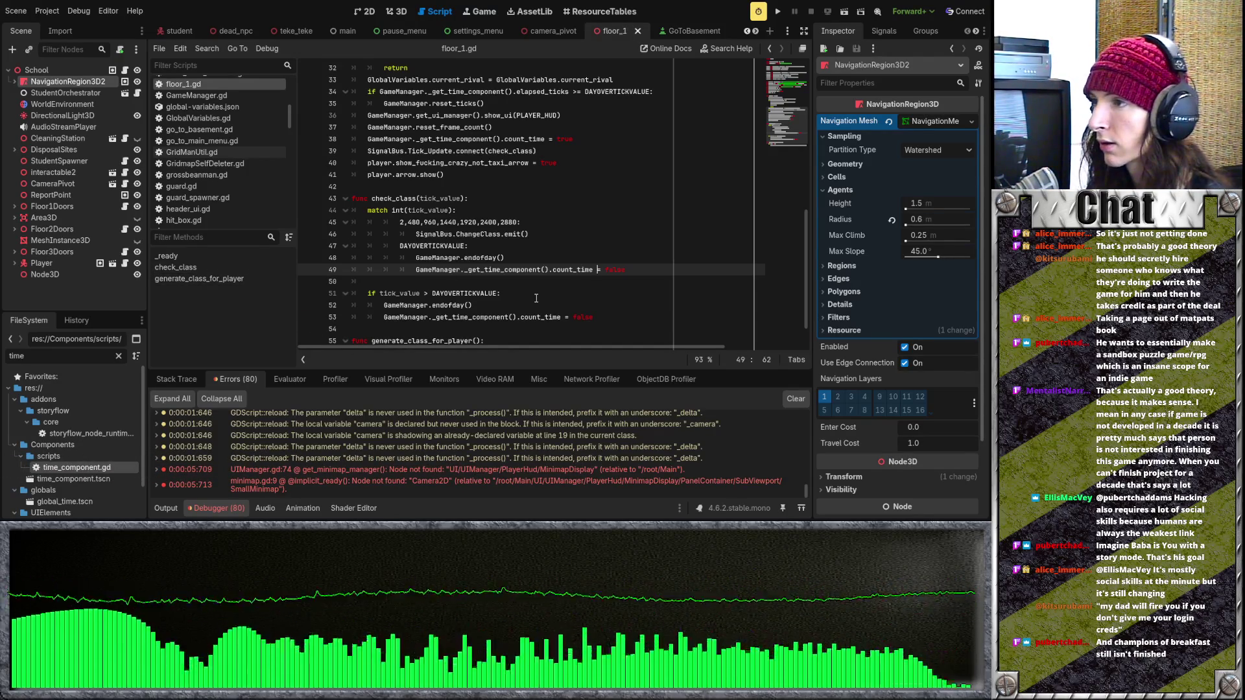
pyautogui.scroll(1, 536, 298)
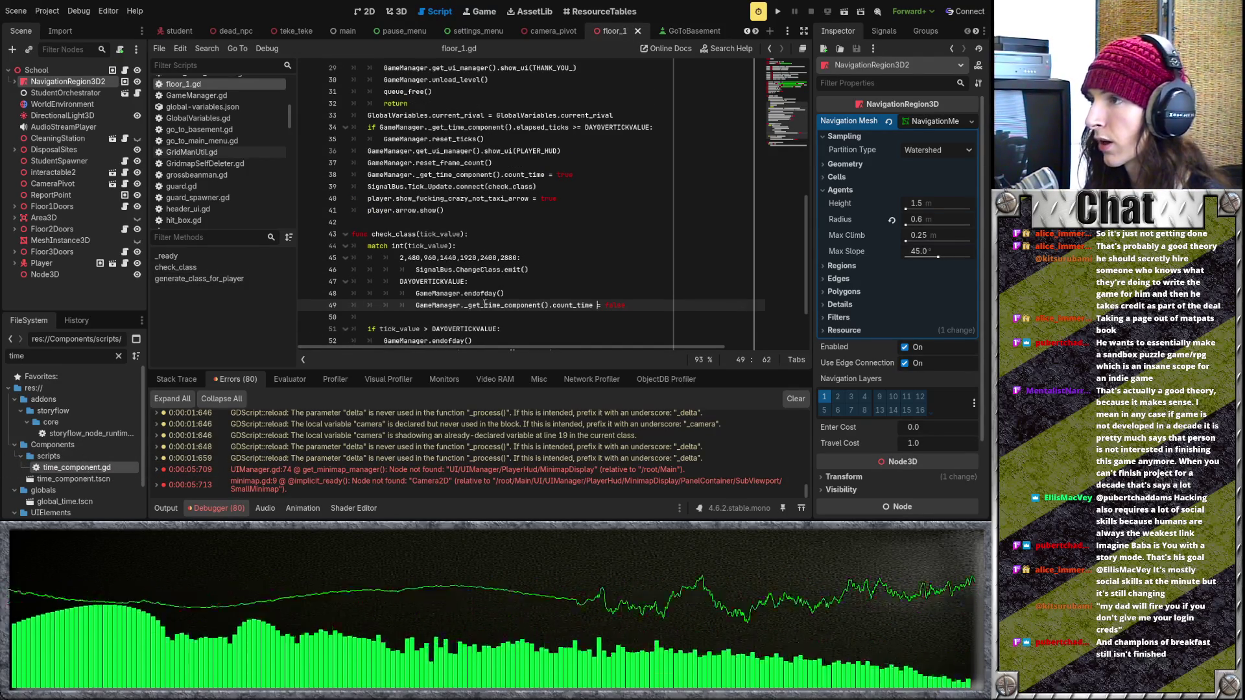
pyautogui.scroll(3, 485, 303)
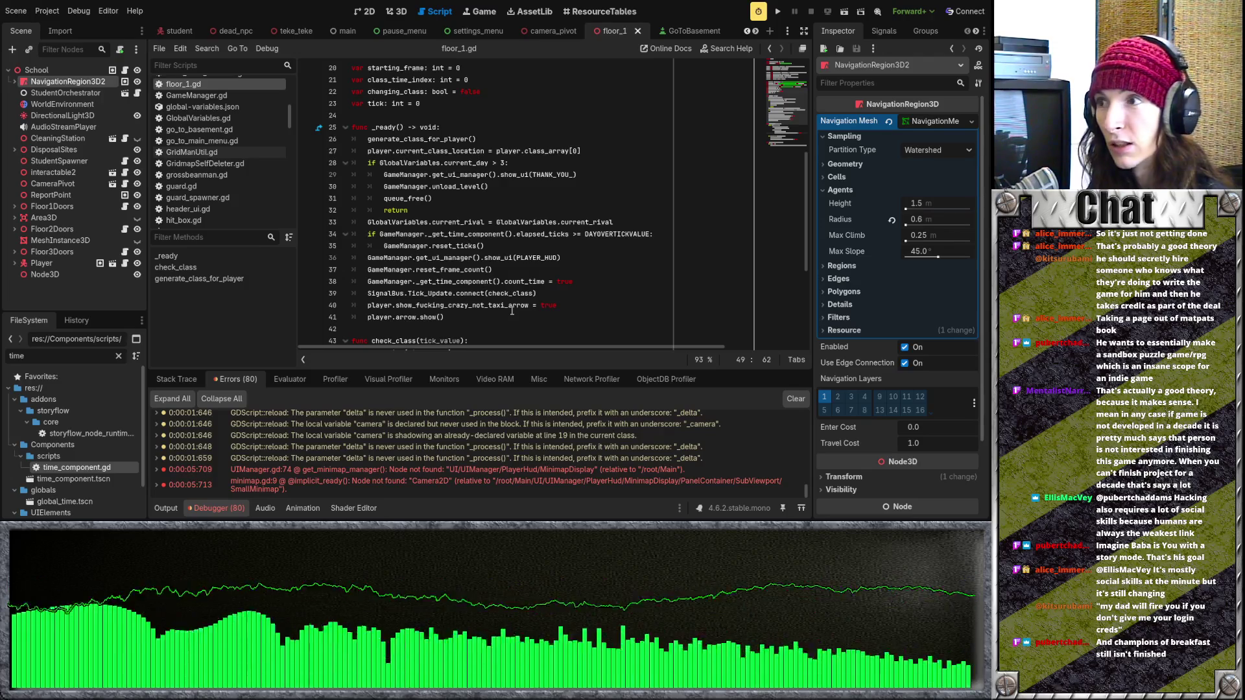
pyautogui.scroll(6, 511, 305)
pyautogui.click(497, 235)
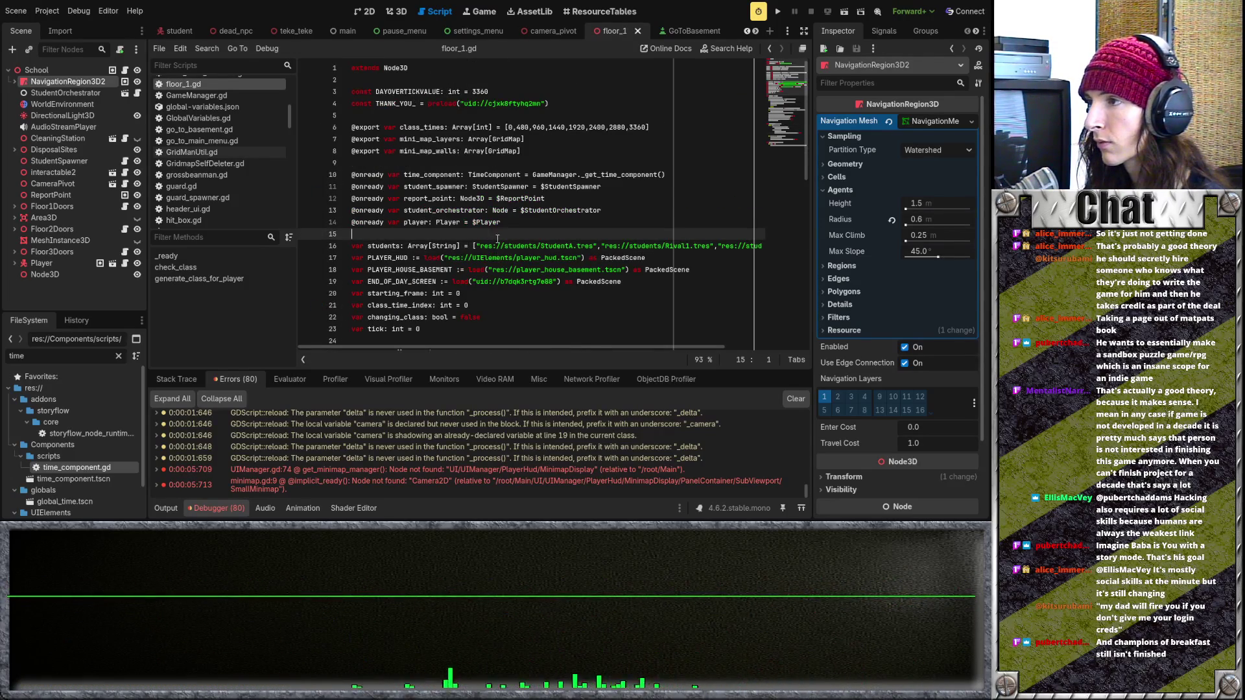
pyautogui.click(560, 164)
pyautogui.scroll(-4, 579, 149)
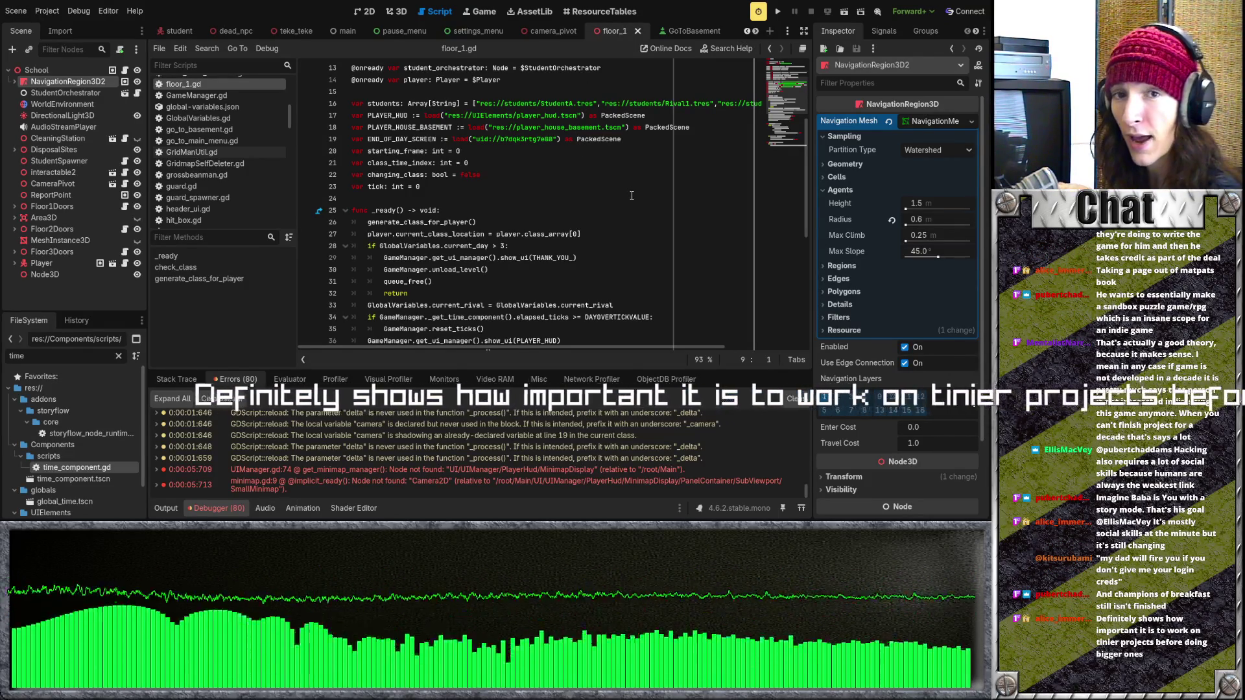
pyautogui.click(599, 197)
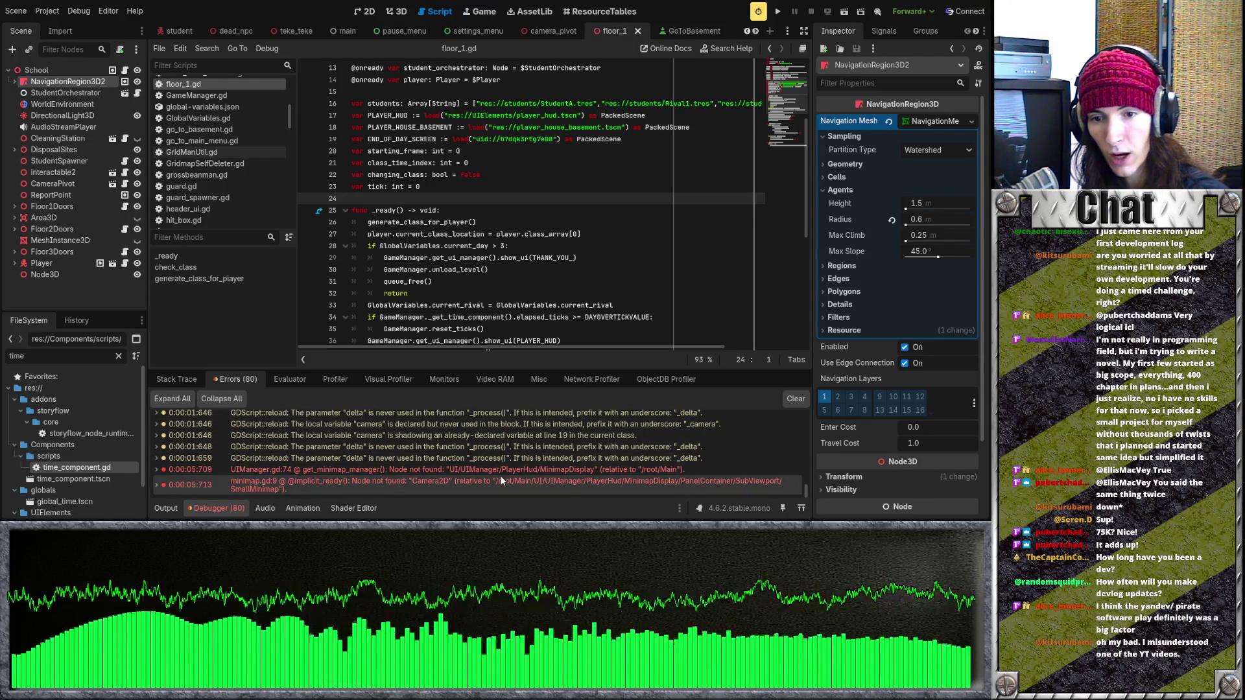
# Step: Inspect the unload_level, queue_free, current_rival and reset_ticks lines in floor_1.gd
pyautogui.click(549, 280)
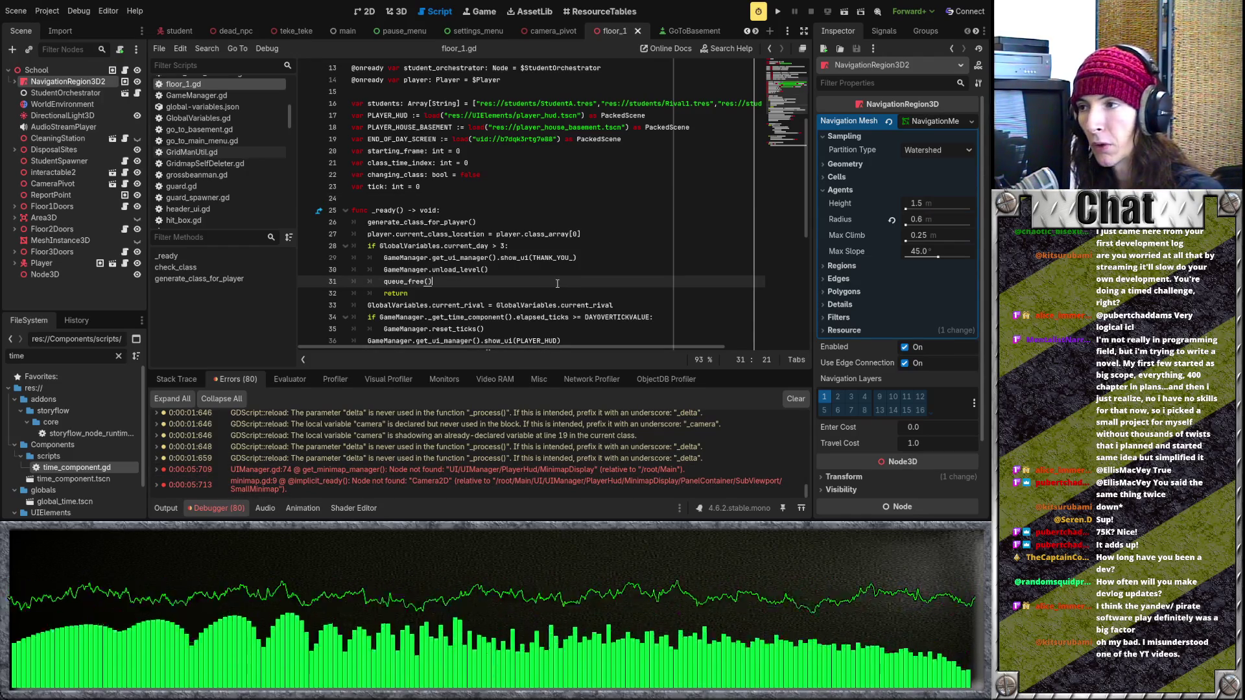
pyautogui.click(576, 274)
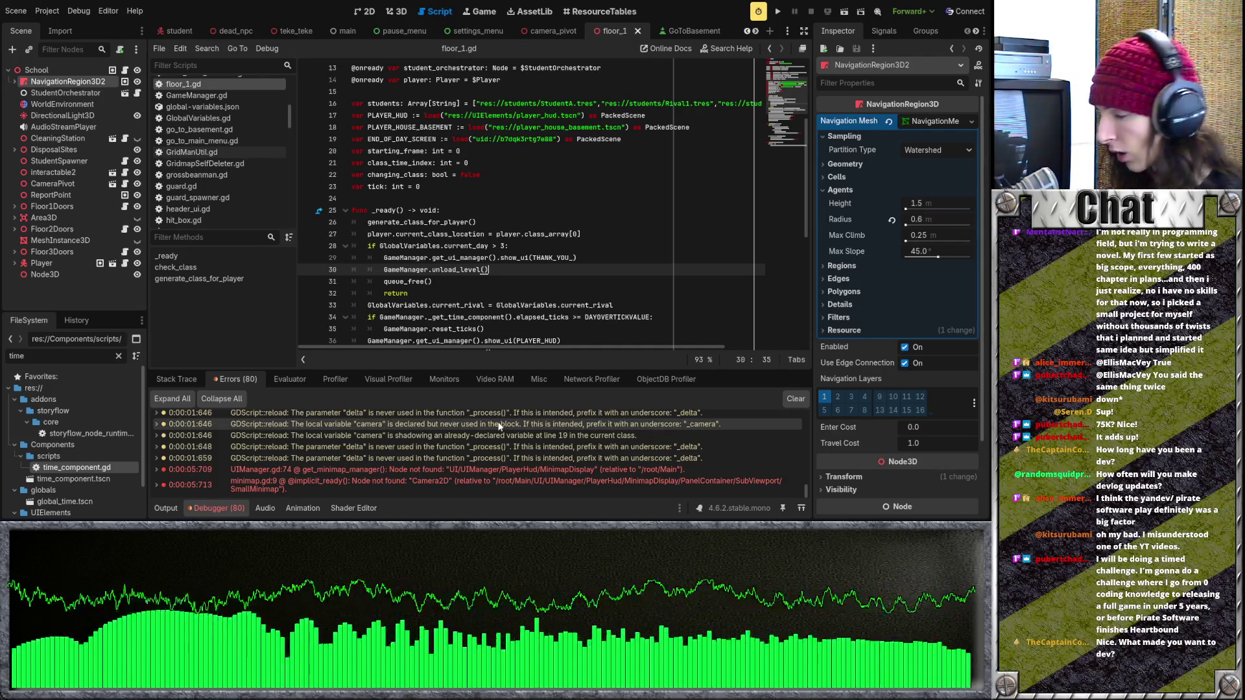
pyautogui.click(499, 328)
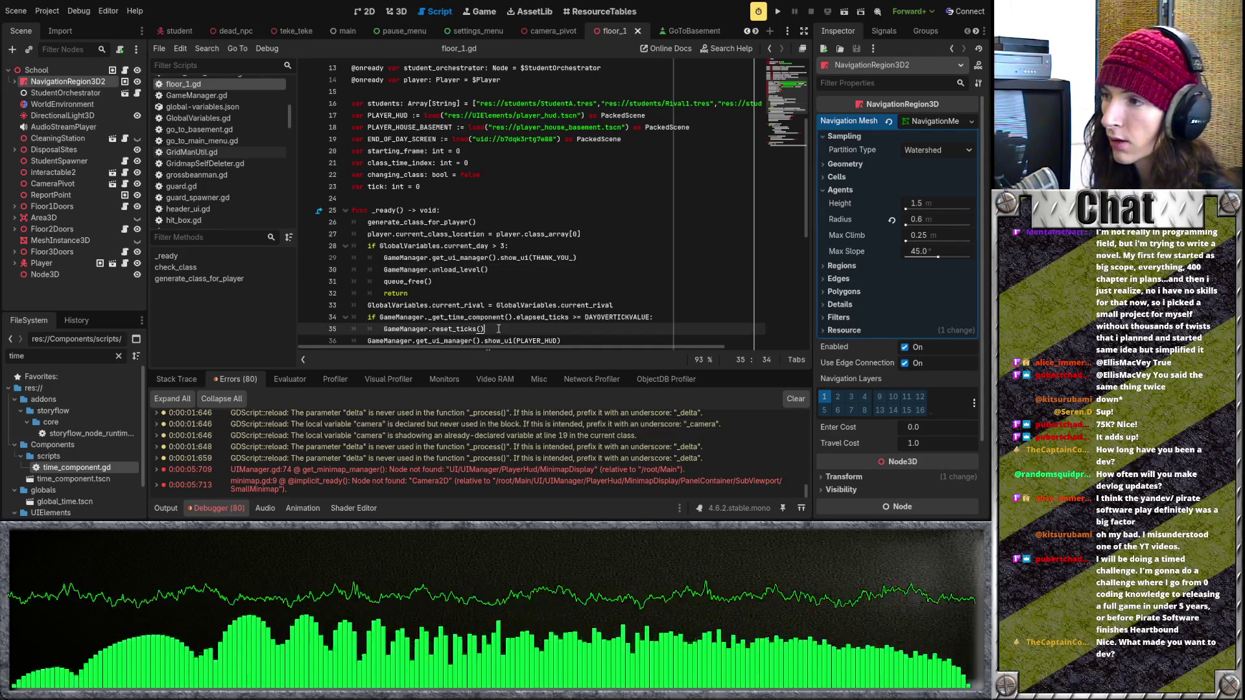
pyautogui.click(513, 304)
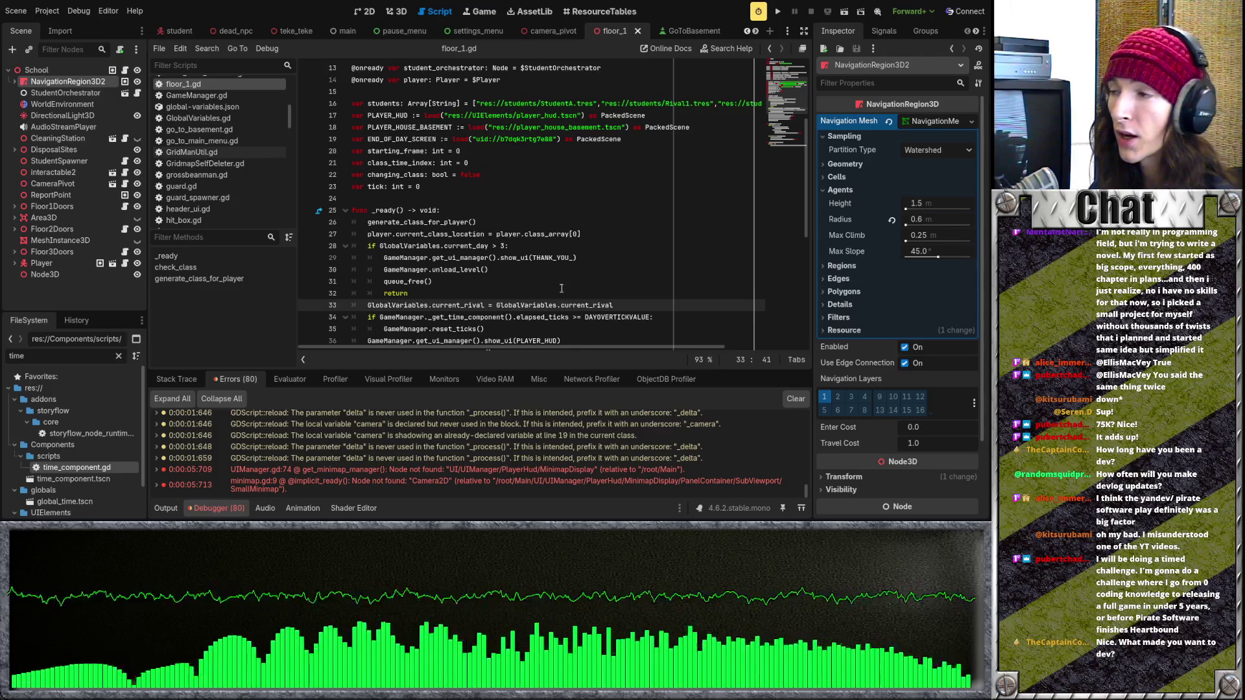
pyautogui.scroll(-4, 561, 288)
pyautogui.click(531, 269)
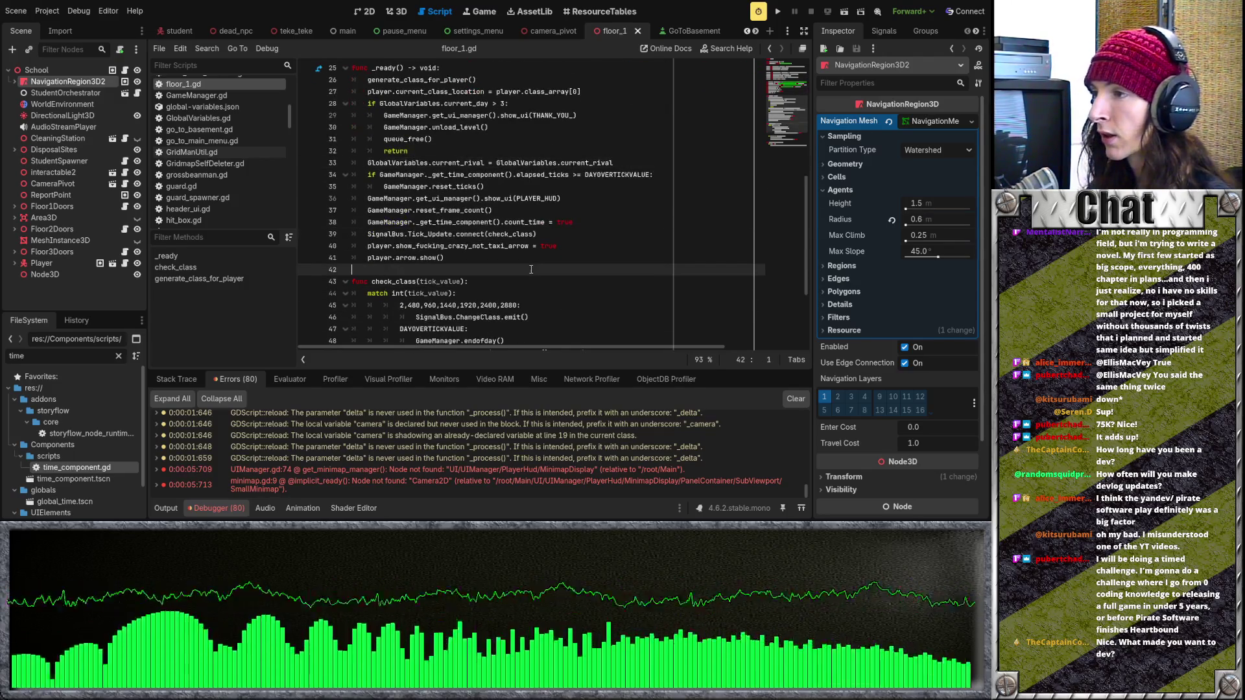
pyautogui.scroll(2, 531, 269)
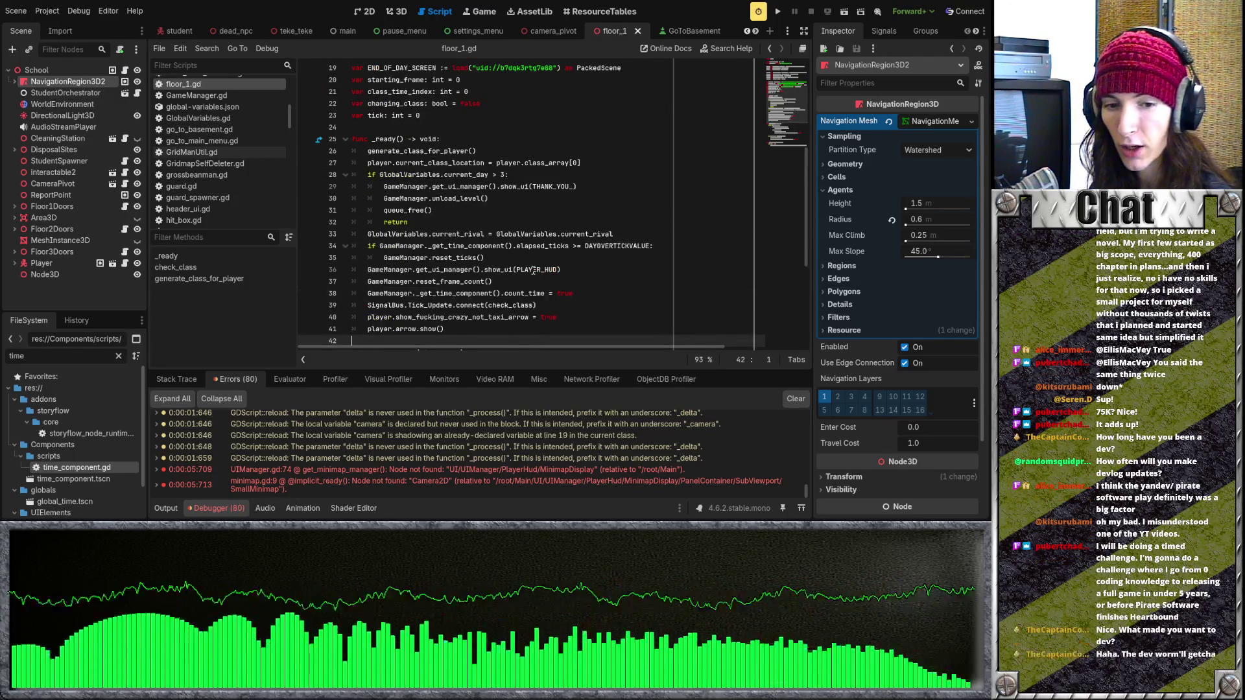
pyautogui.scroll(-2, 533, 270)
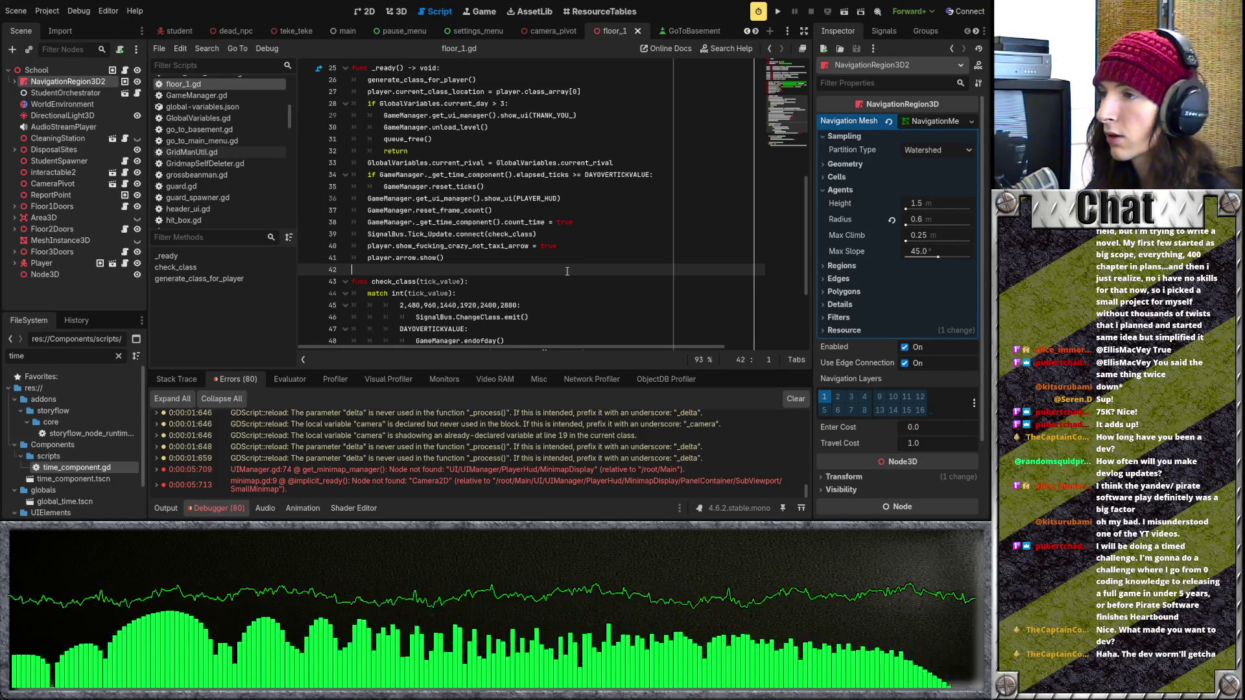
pyautogui.scroll(4, 566, 271)
# Step: Check the blank lines and top declarations, ending on blank line 50 inside check_class
pyautogui.click(514, 204)
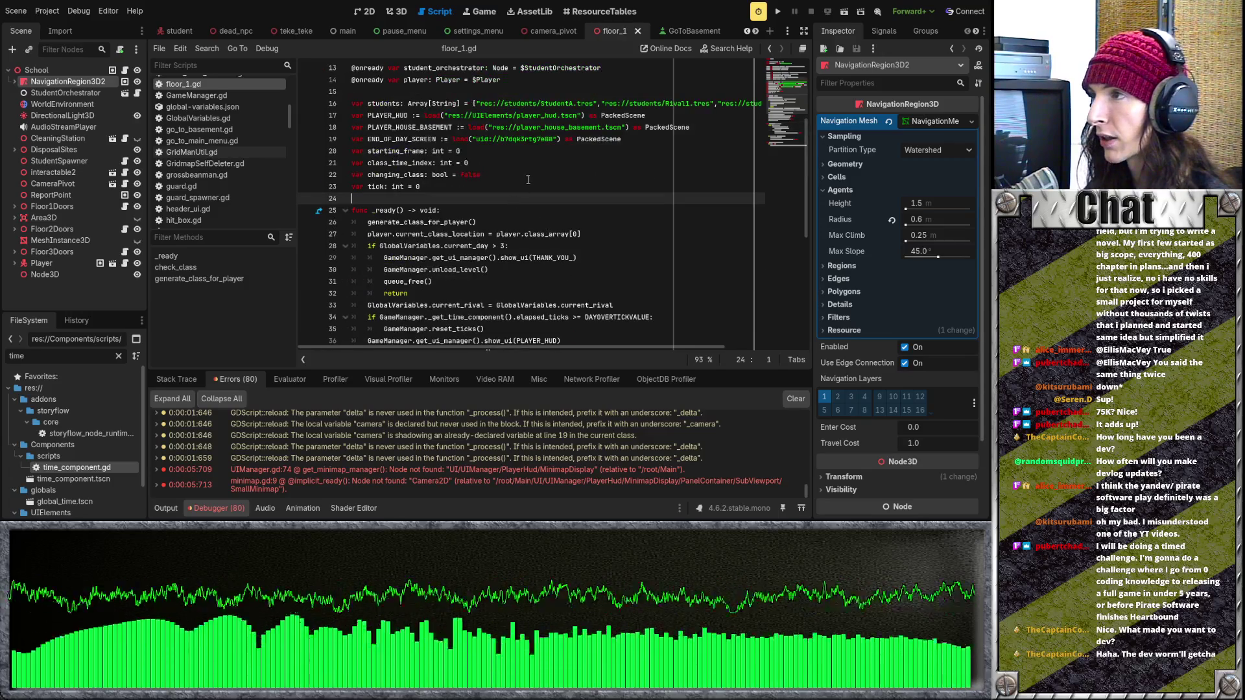
pyautogui.scroll(3, 518, 202)
pyautogui.click(524, 198)
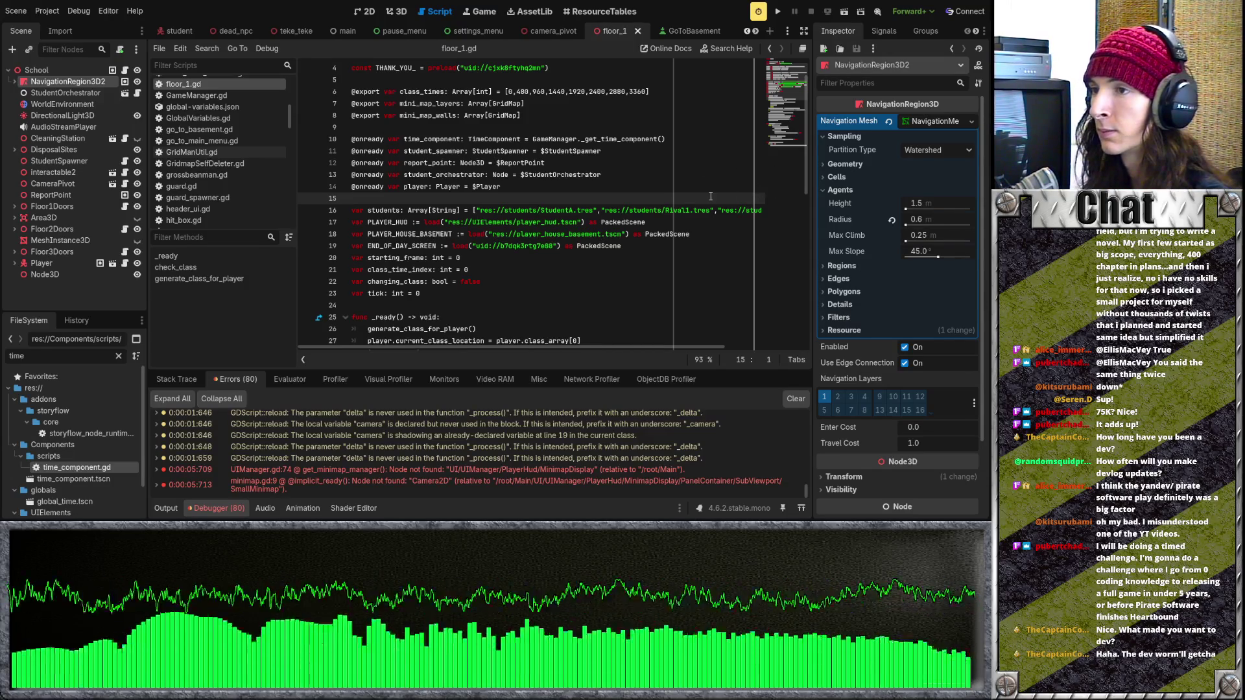
pyautogui.scroll(-4, 711, 195)
pyautogui.click(673, 166)
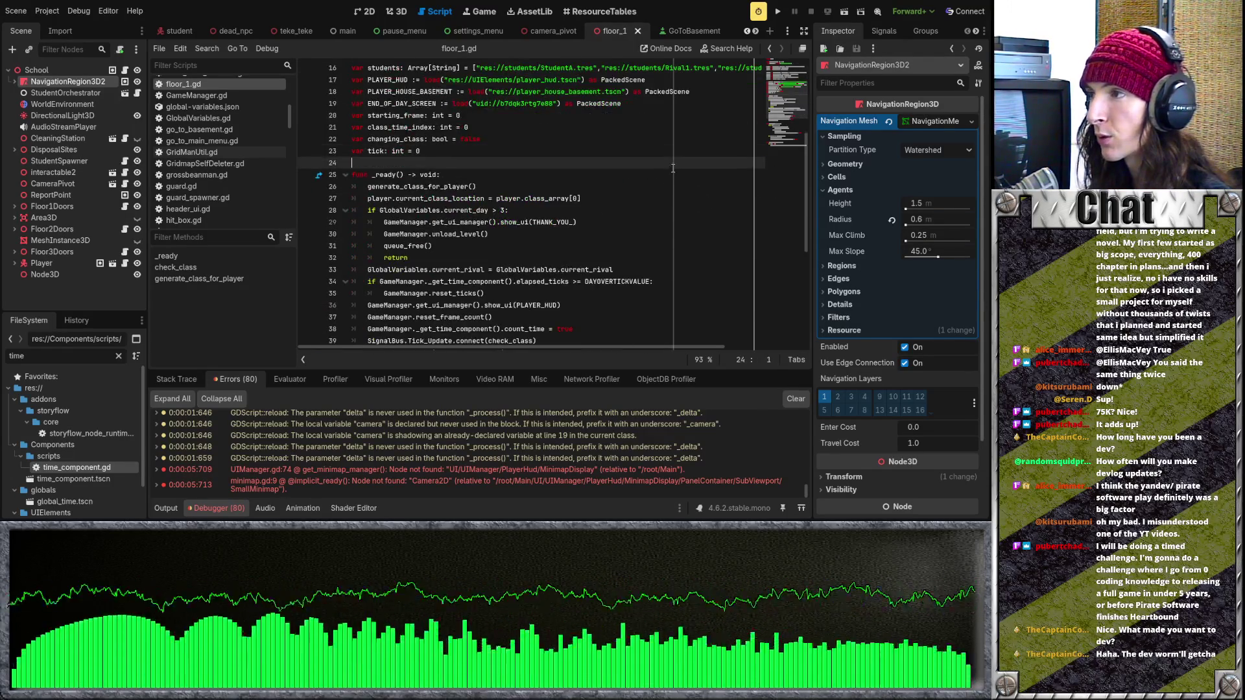
pyautogui.scroll(4, 673, 167)
pyautogui.click(667, 209)
pyautogui.click(664, 199)
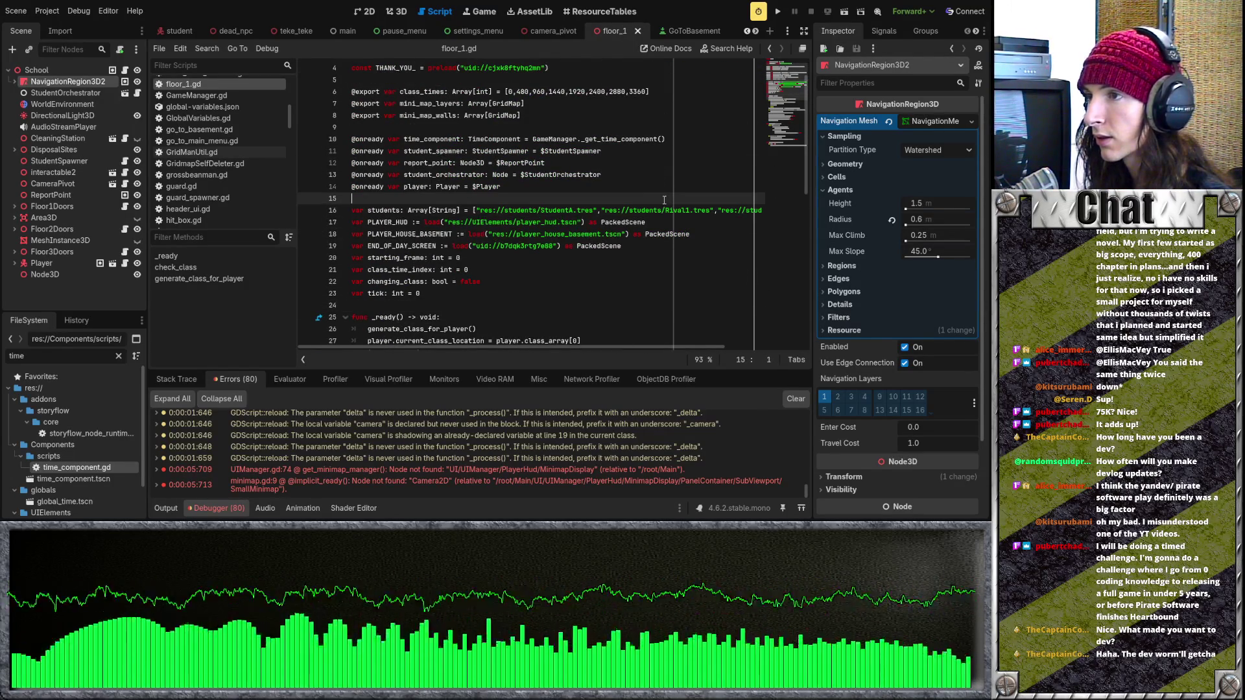
pyautogui.click(643, 138)
pyautogui.click(644, 132)
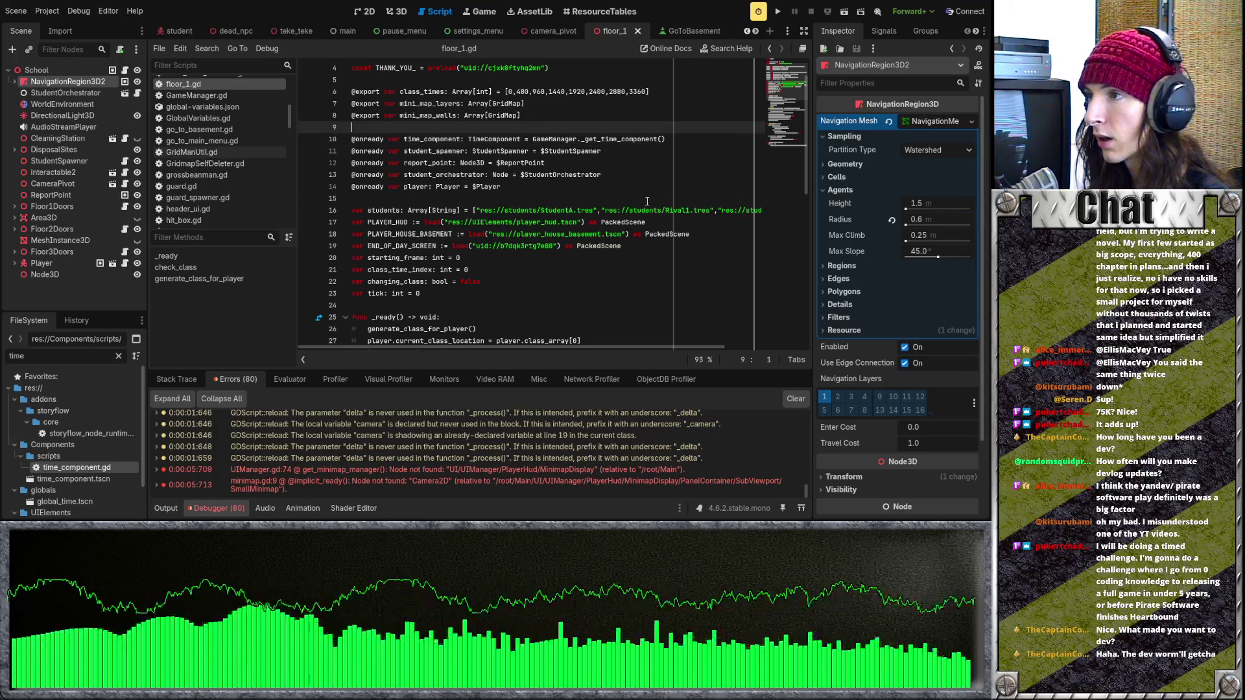
pyautogui.click(644, 200)
pyautogui.scroll(-2, 644, 200)
pyautogui.click(544, 219)
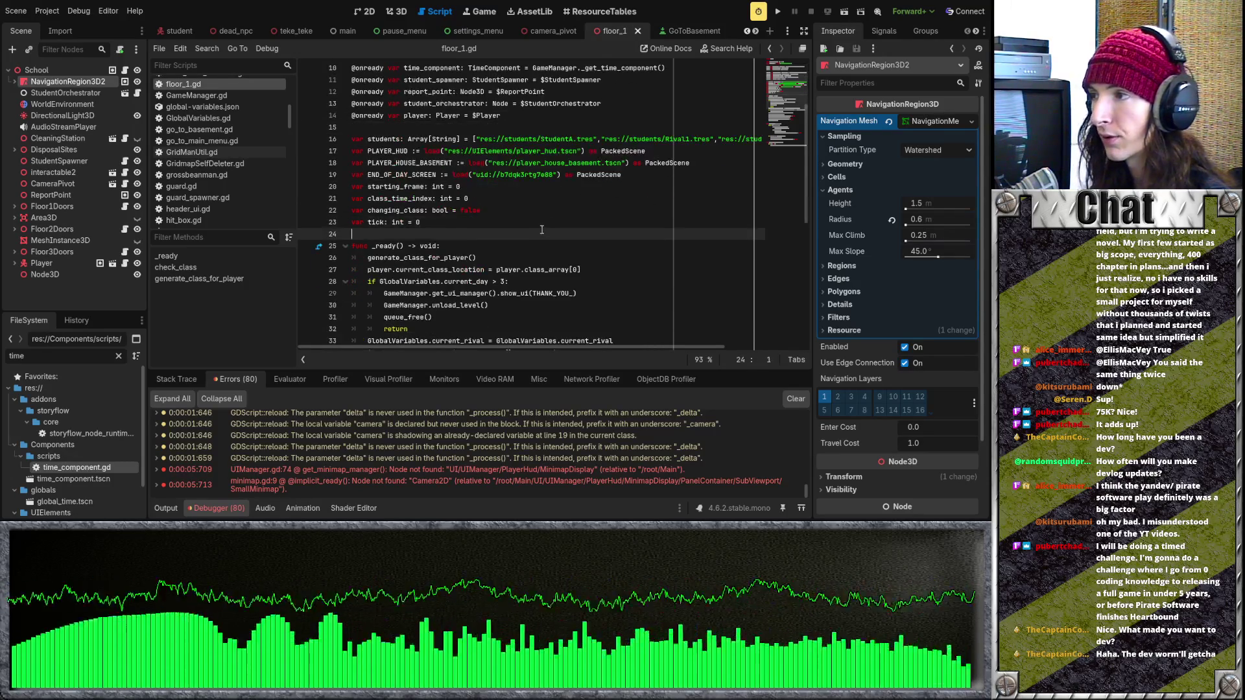
pyautogui.scroll(-8, 543, 219)
pyautogui.click(535, 150)
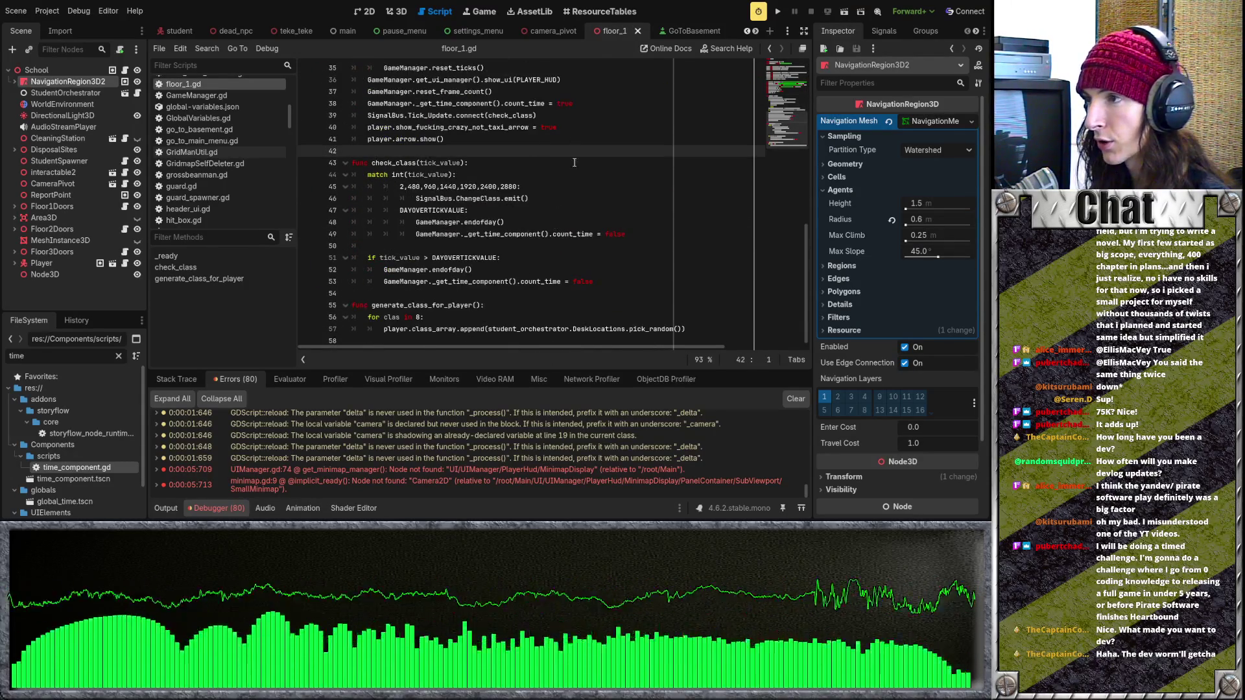
pyautogui.click(512, 245)
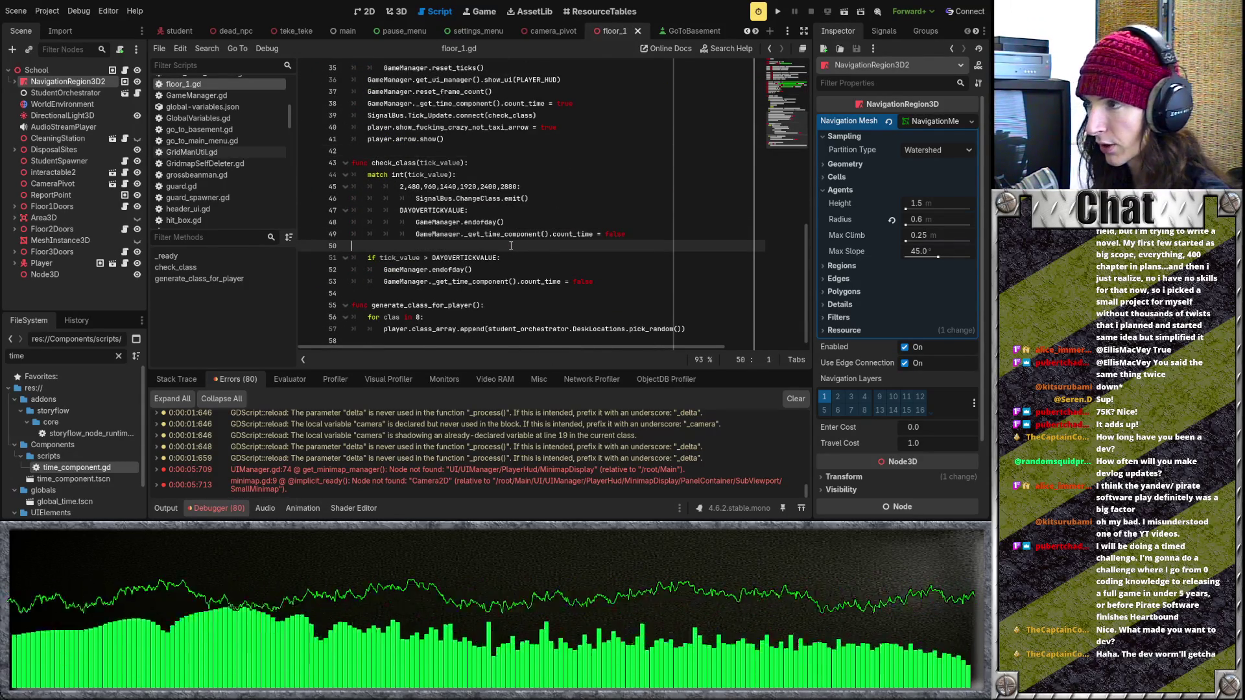
pyautogui.press('BackSpace')
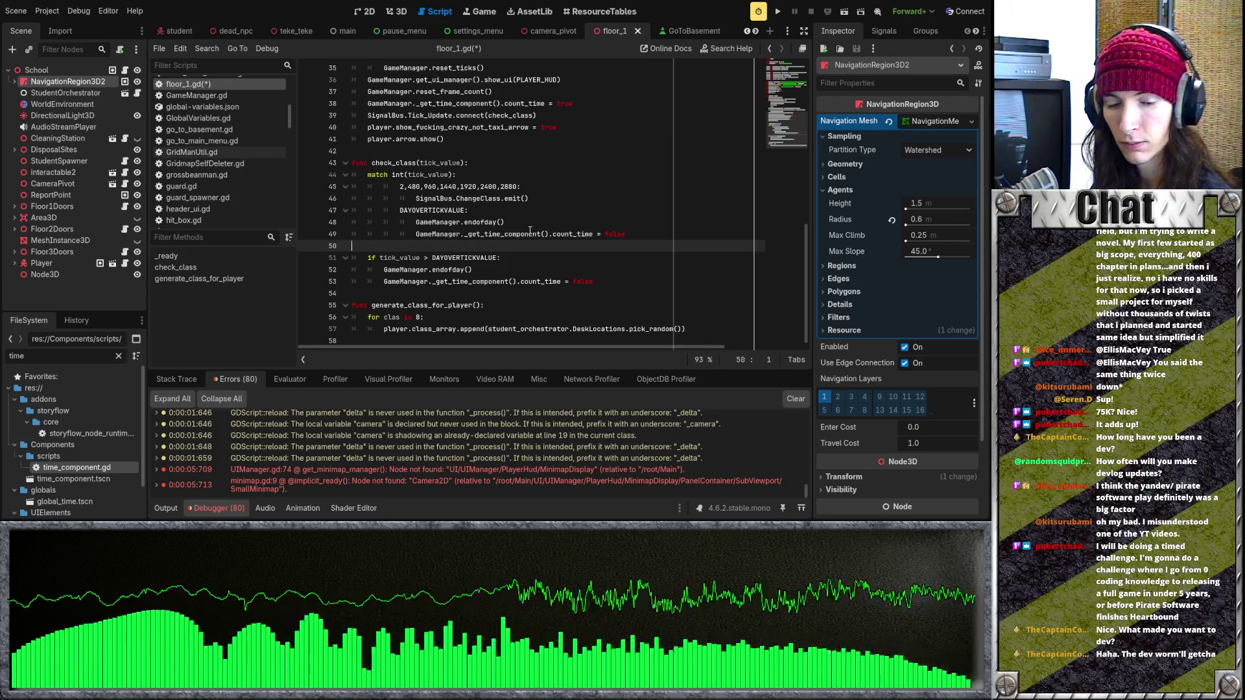
pyautogui.scroll(3, 530, 230)
pyautogui.scroll(3, 530, 230)
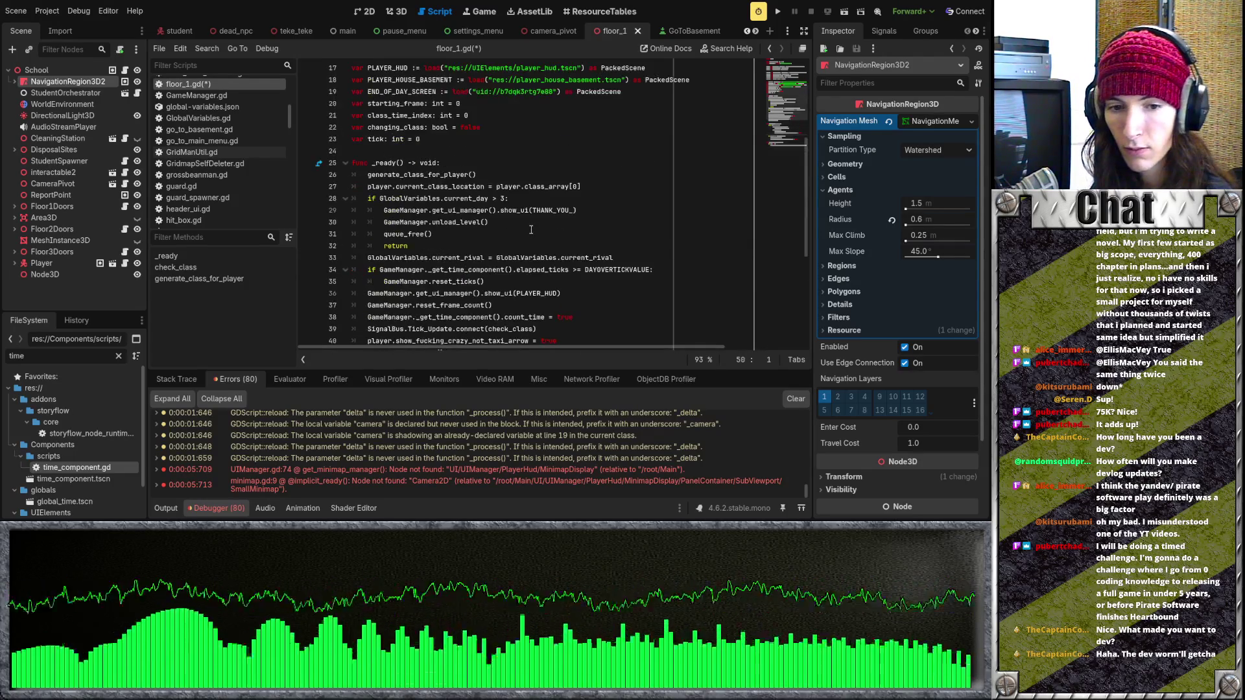
pyautogui.scroll(4, 531, 229)
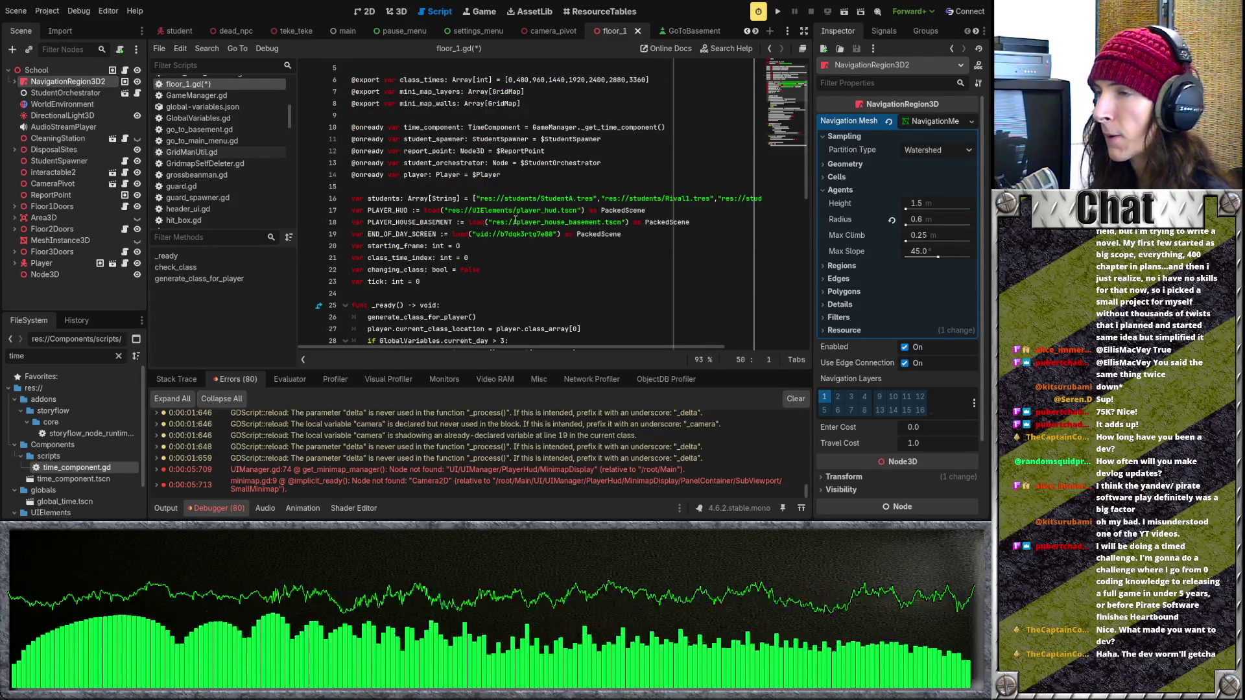
pyautogui.click(535, 176)
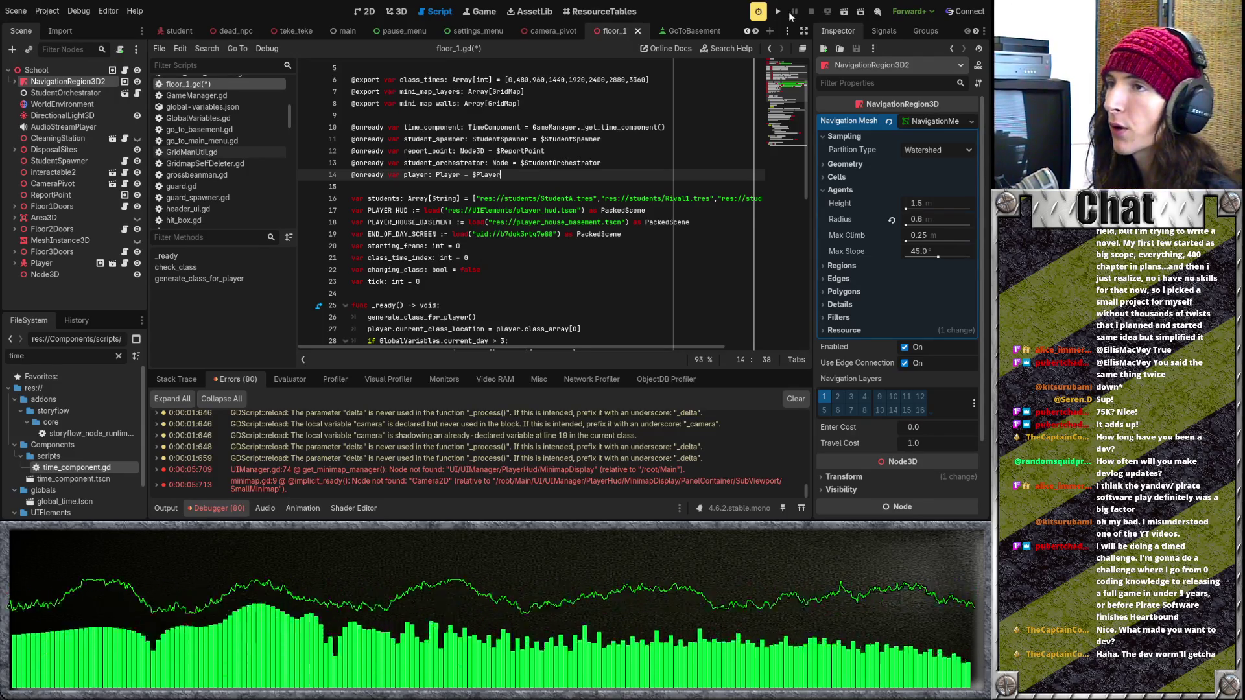
# Step: Run the project, start a new game, confirm the Banshee, and dismiss the opening dialogue
pyautogui.click(777, 11)
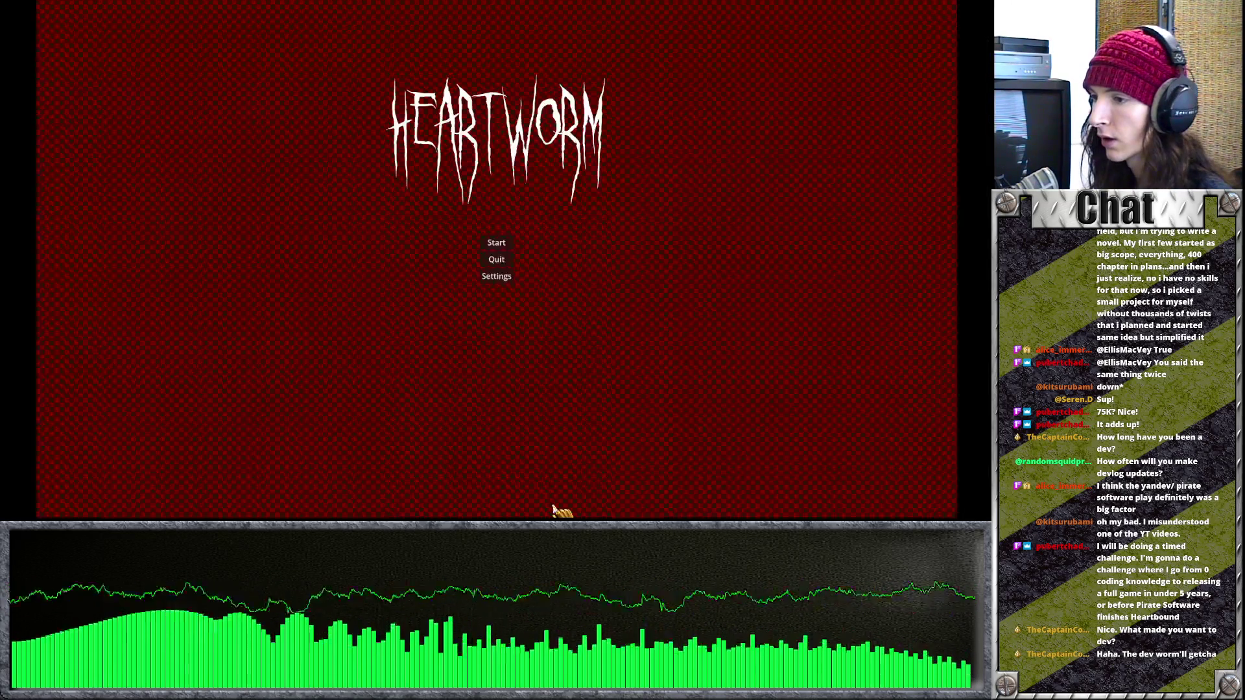
pyautogui.click(505, 247)
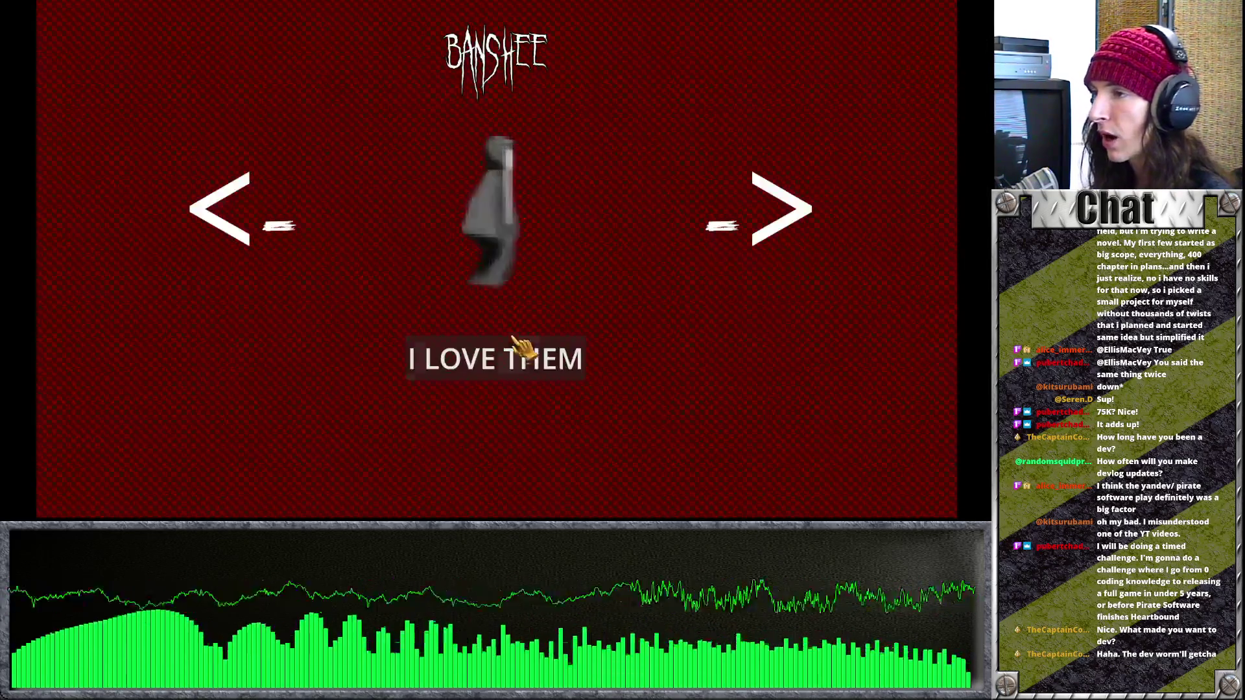
pyautogui.click(525, 354)
pyautogui.click(527, 470)
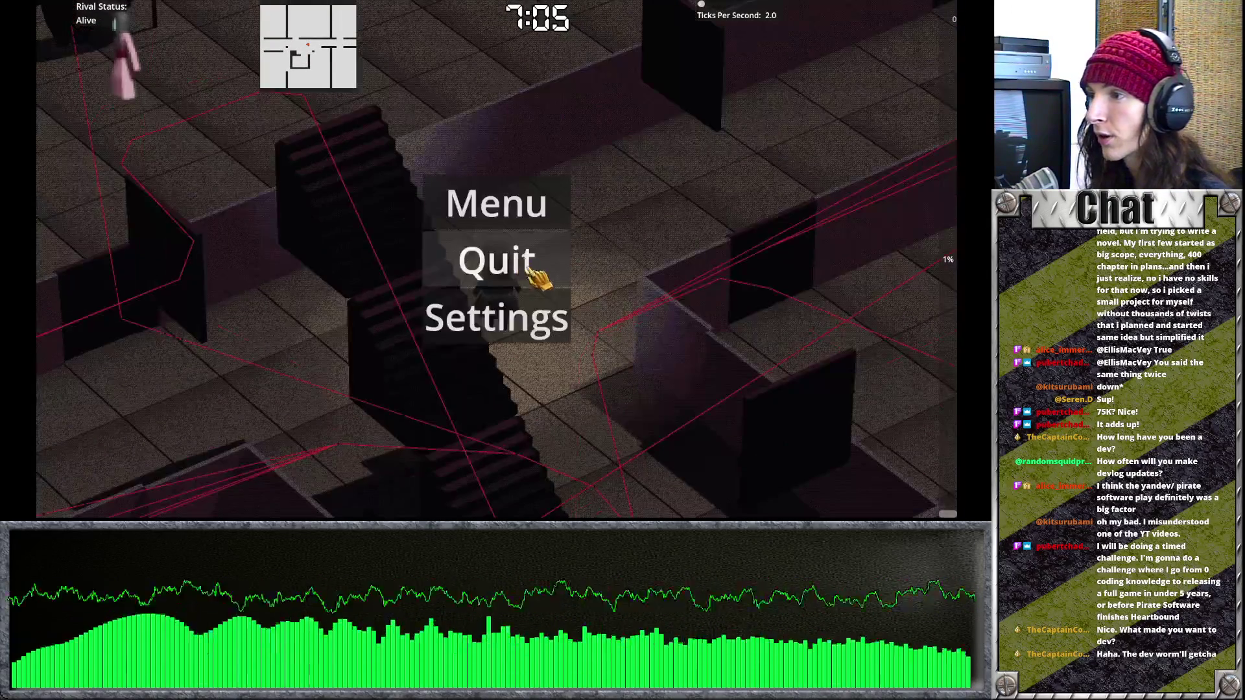
# Step: Open Settings, rotate the camera with Q, toggle the full map with Tab, and pause with Escape
pyautogui.click(530, 271)
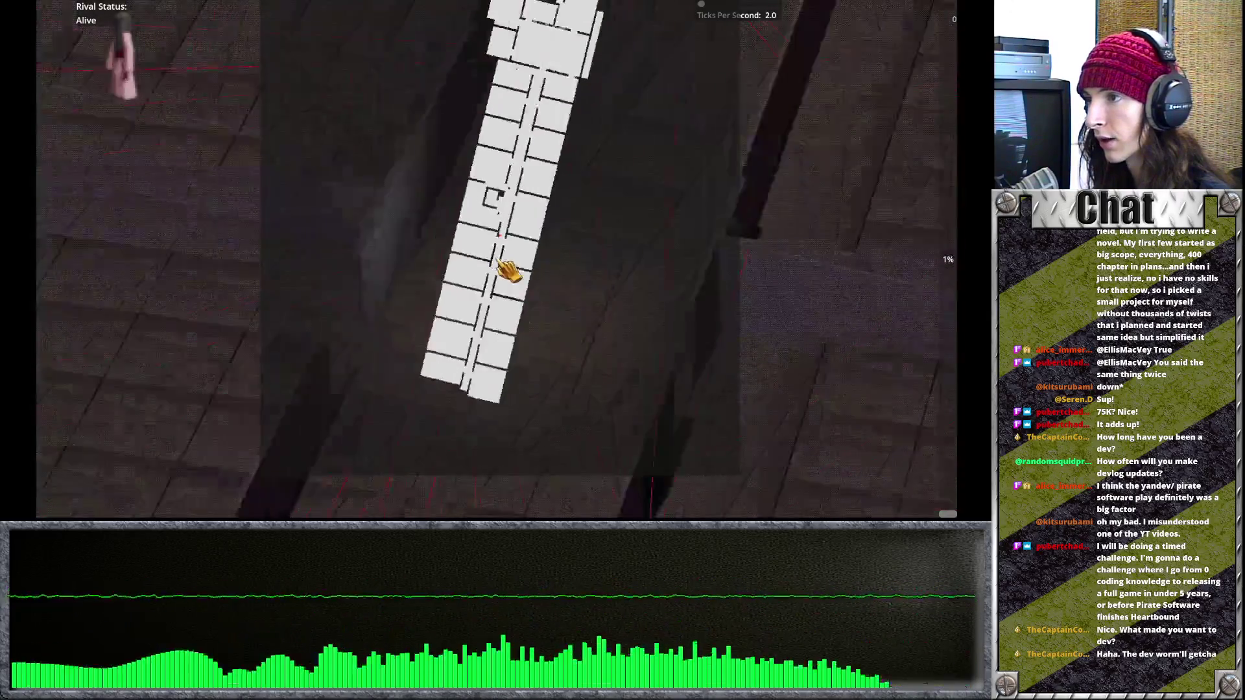
pyautogui.press('q')
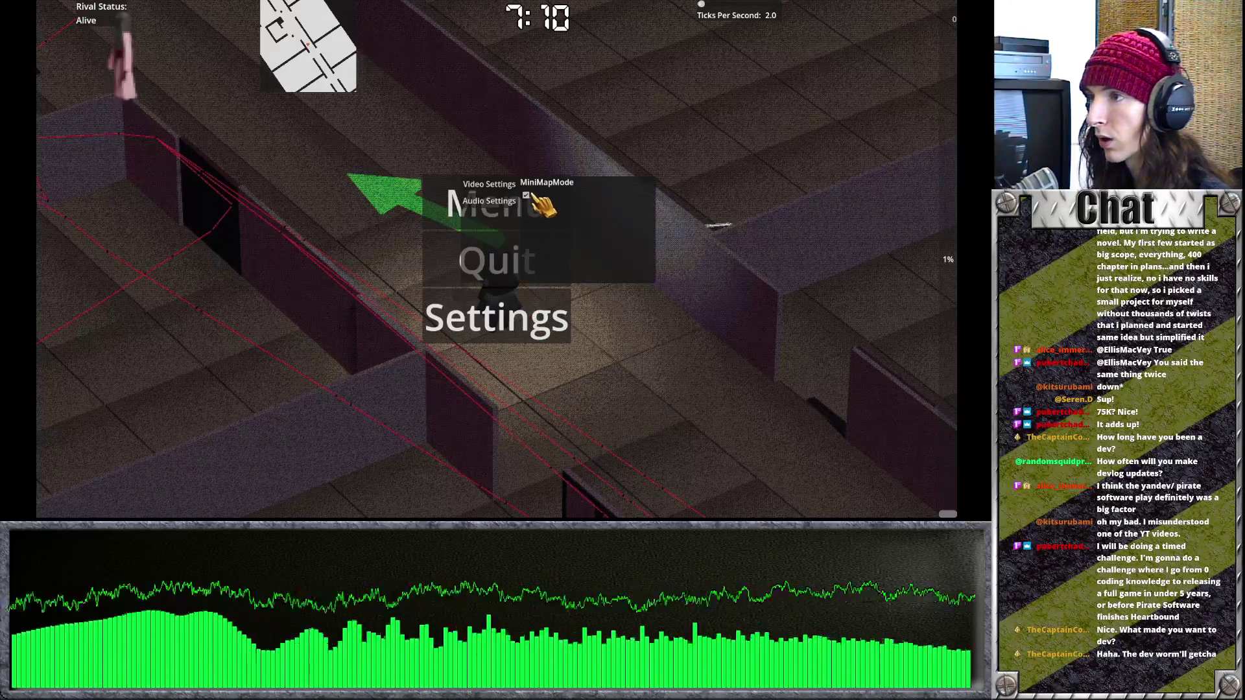
pyautogui.press('q')
pyautogui.press('q')
pyautogui.press('q')
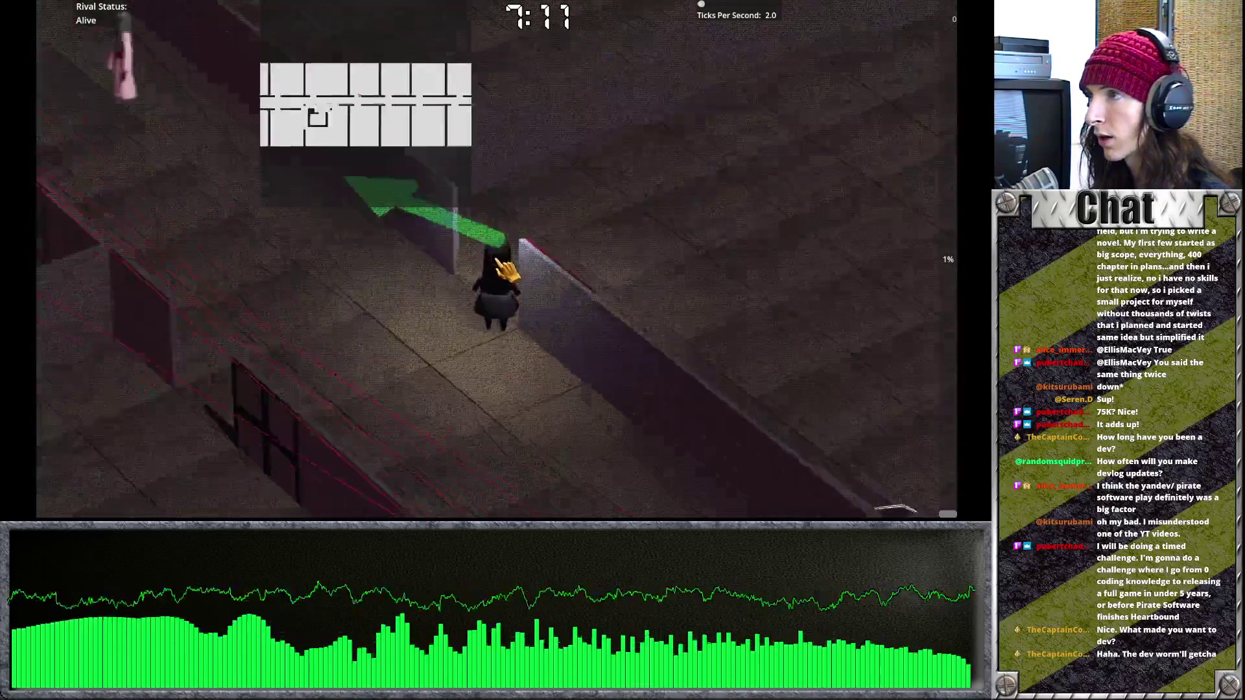
pyautogui.press('Tab')
pyautogui.press('q')
pyautogui.press('q')
pyautogui.press('q')
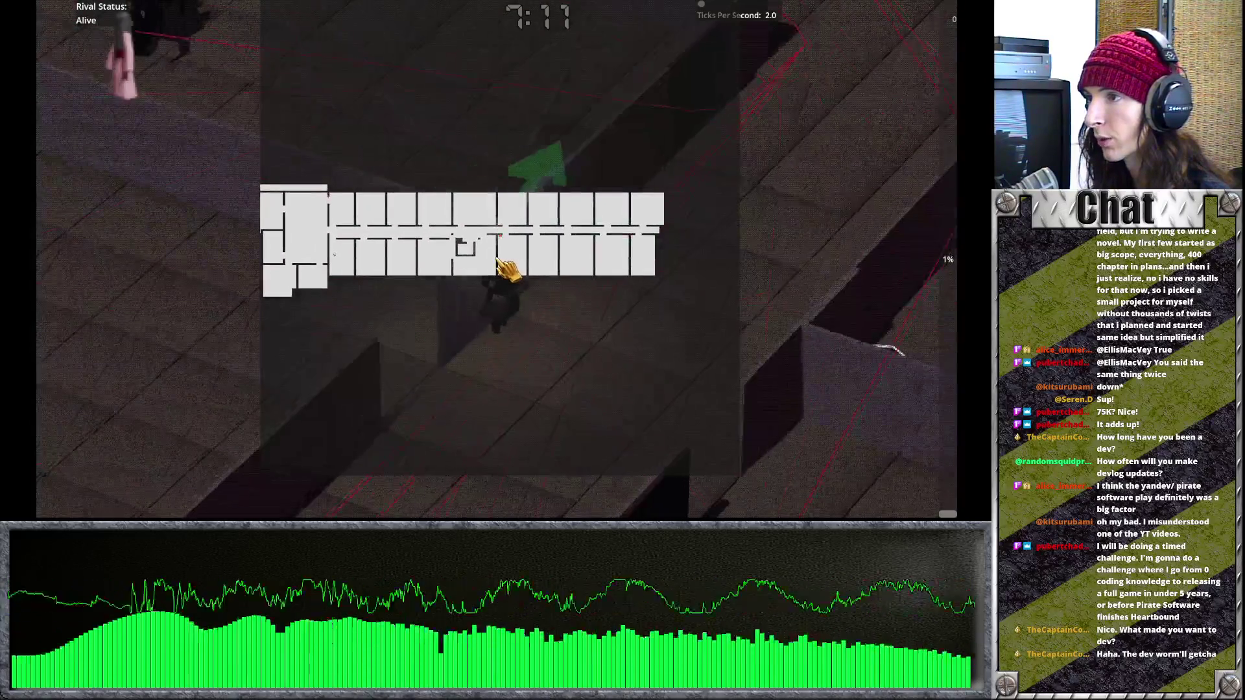
pyautogui.press('q')
pyautogui.press('q')
pyautogui.press('Tab')
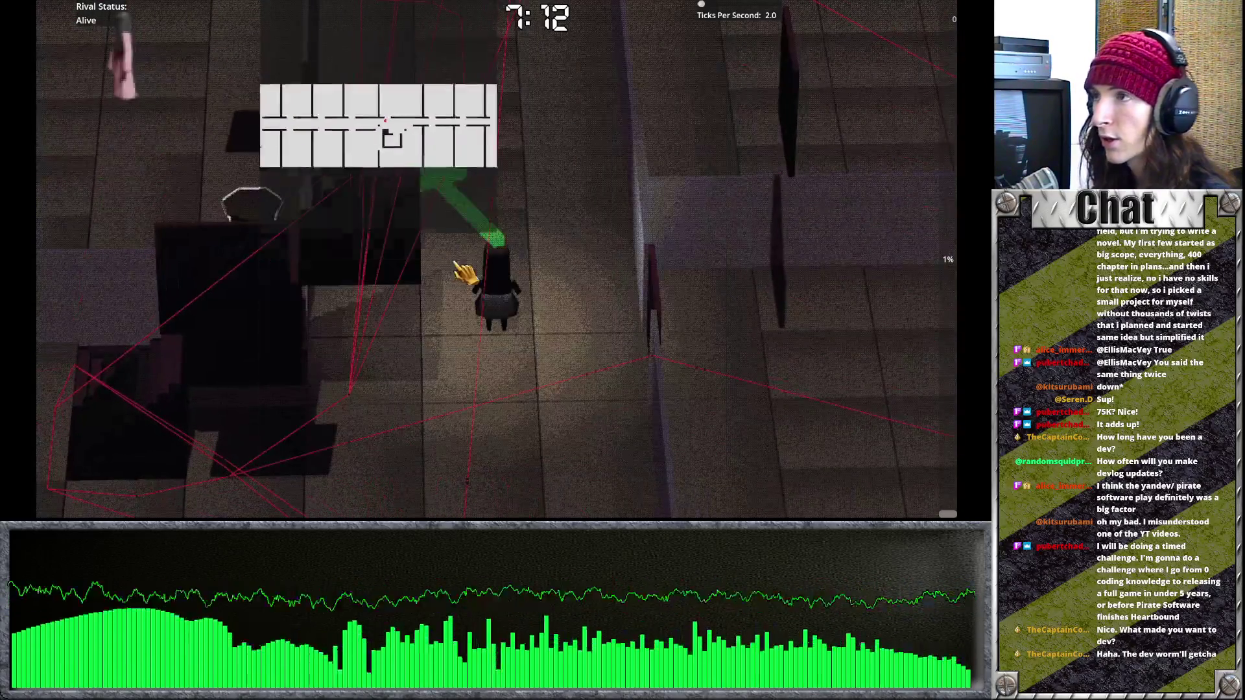
pyautogui.press('q')
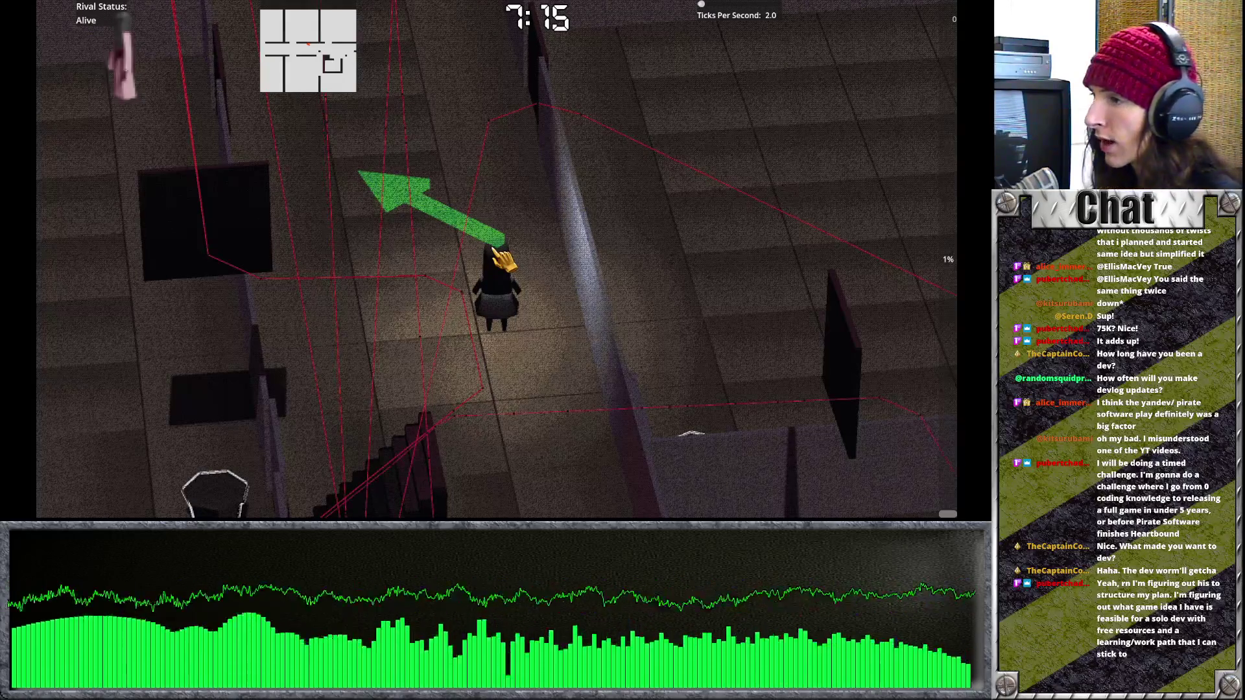
pyautogui.press('Escape')
pyautogui.press('Escape')
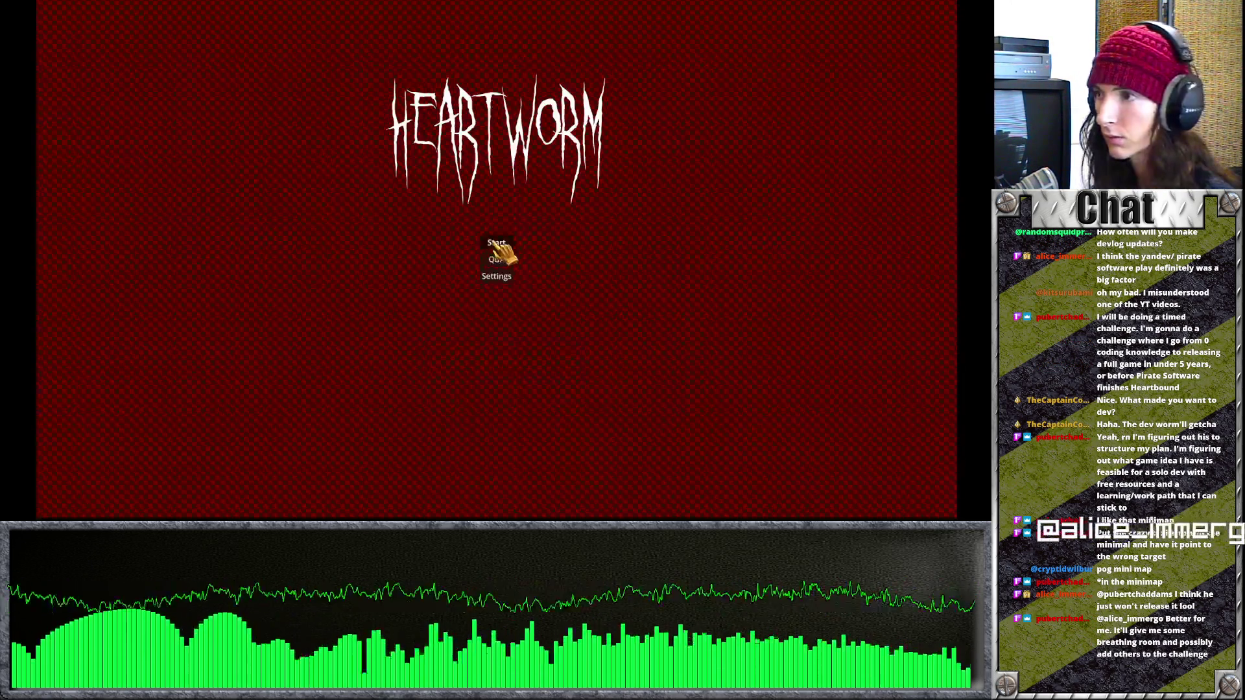
pyautogui.click(490, 243)
pyautogui.click(519, 356)
pyautogui.click(536, 470)
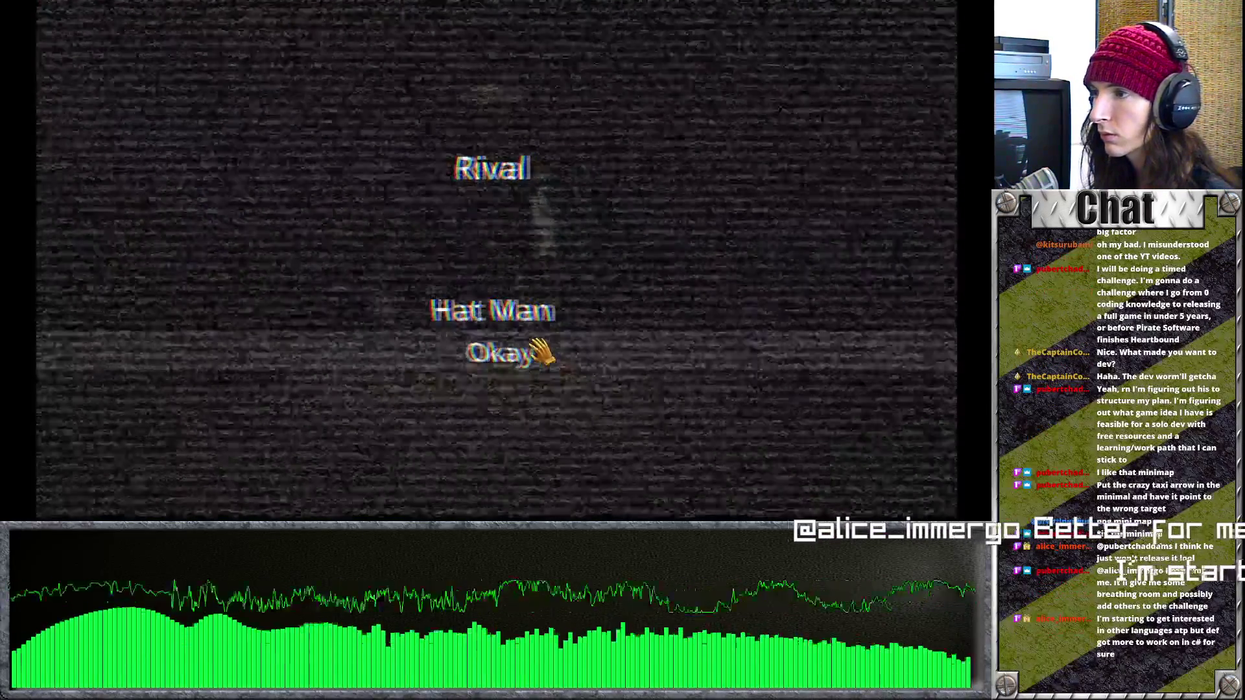
pyautogui.click(541, 354)
pyautogui.click(542, 272)
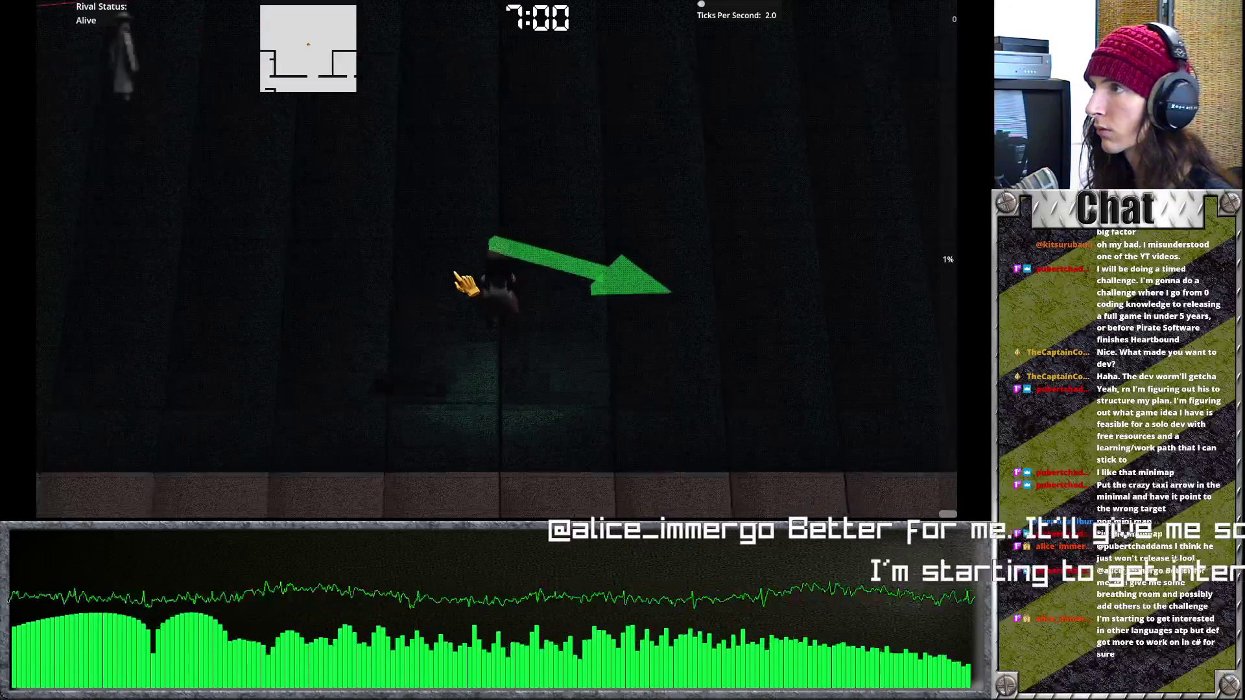
pyautogui.press('w')
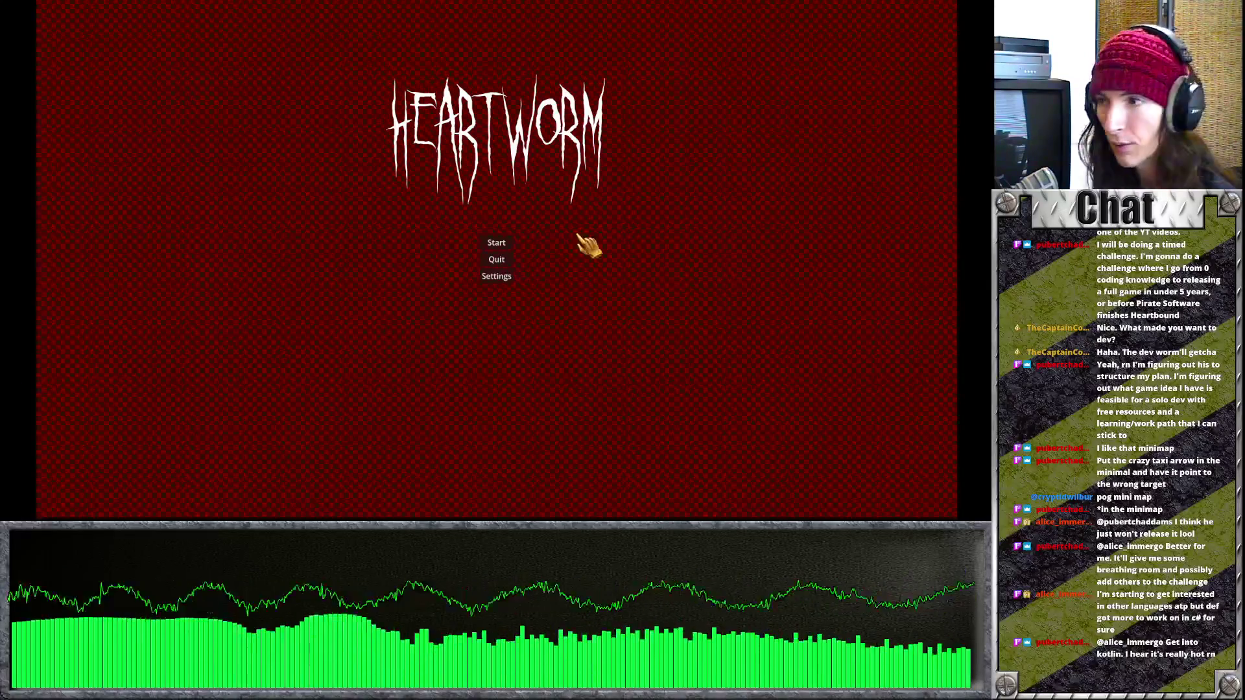
# Step: Start a new game as the Banshee twice, dismissing the intro dialogue in between
pyautogui.click(497, 243)
pyautogui.click(500, 250)
pyautogui.click(484, 478)
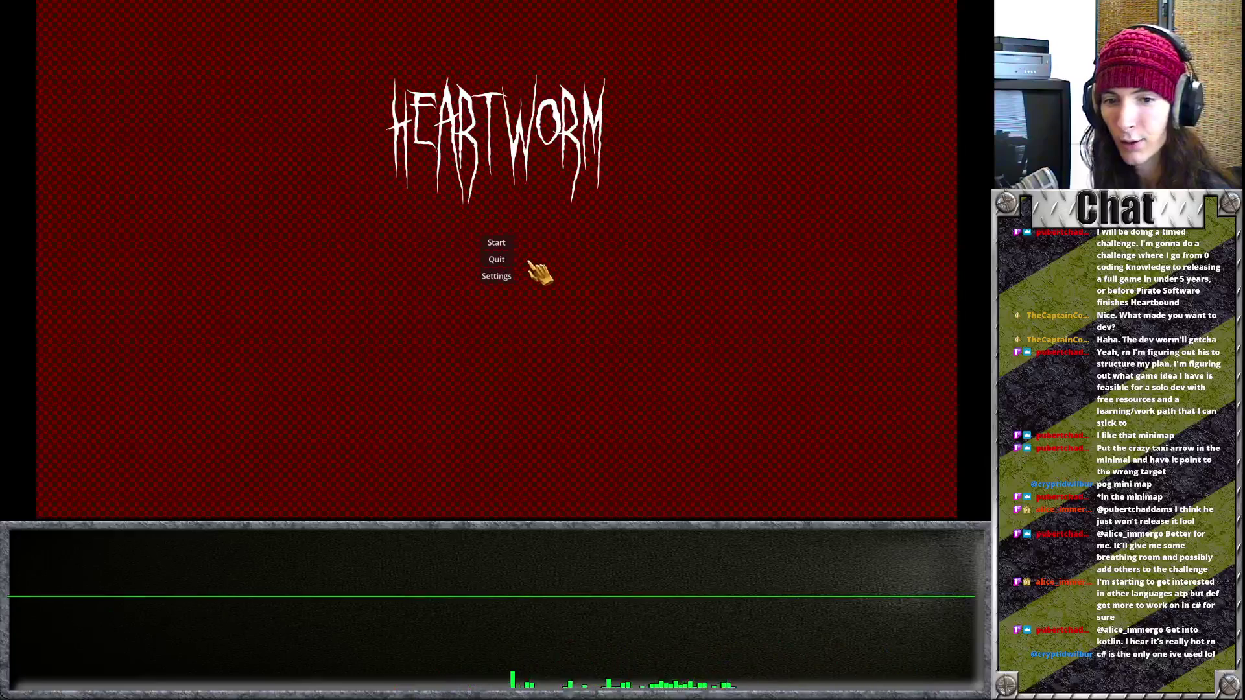
pyautogui.click(505, 246)
pyautogui.click(534, 370)
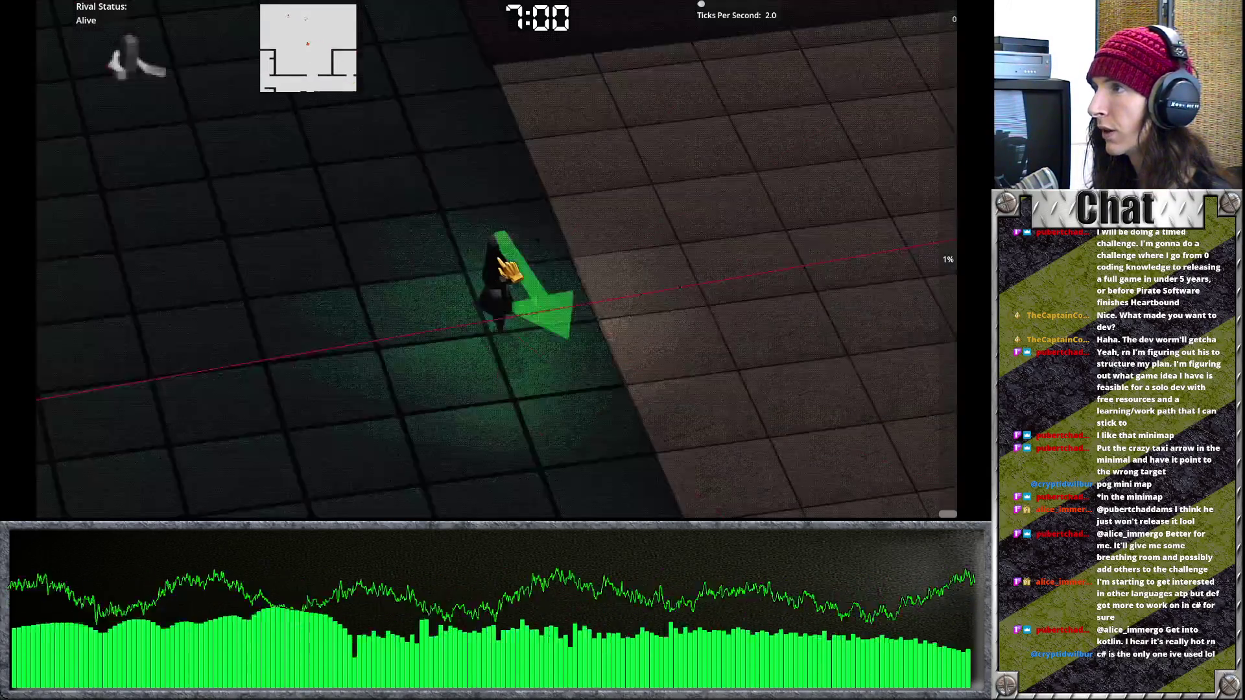
# Step: Expand the minimap into the full school map overlay
pyautogui.press('m')
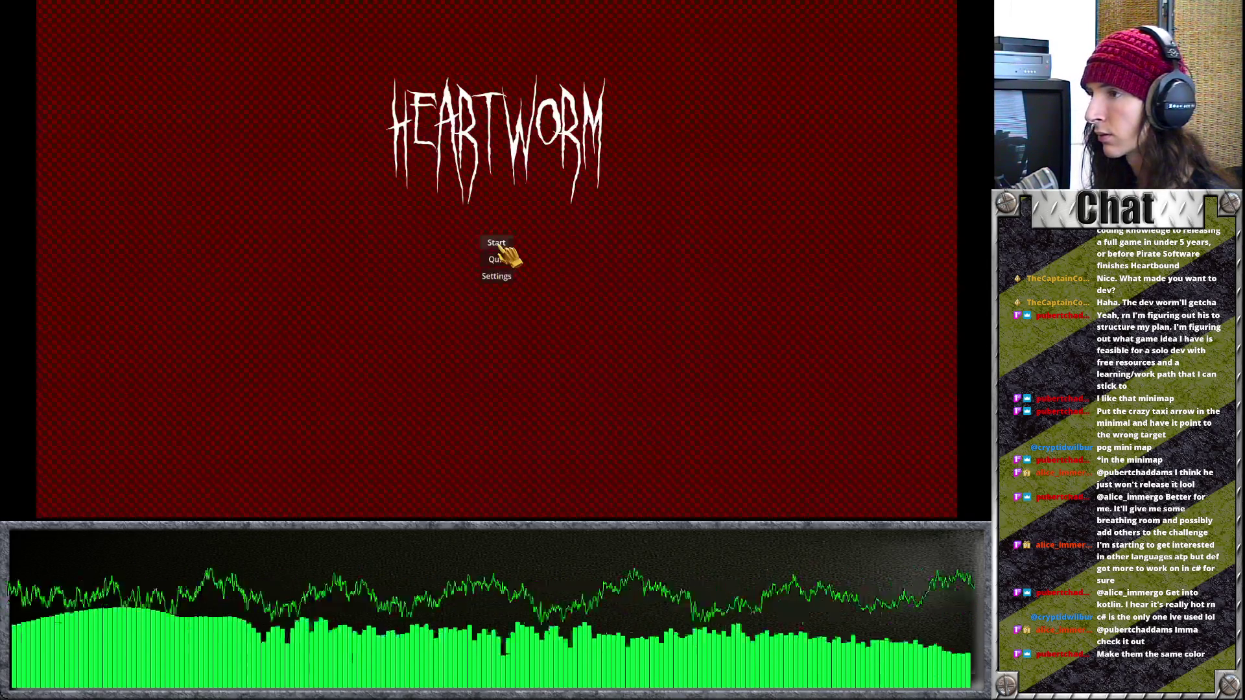
# Step: Start a new game as the Banshee, dismiss the Wraith rival card, and walk upward
pyautogui.click(493, 264)
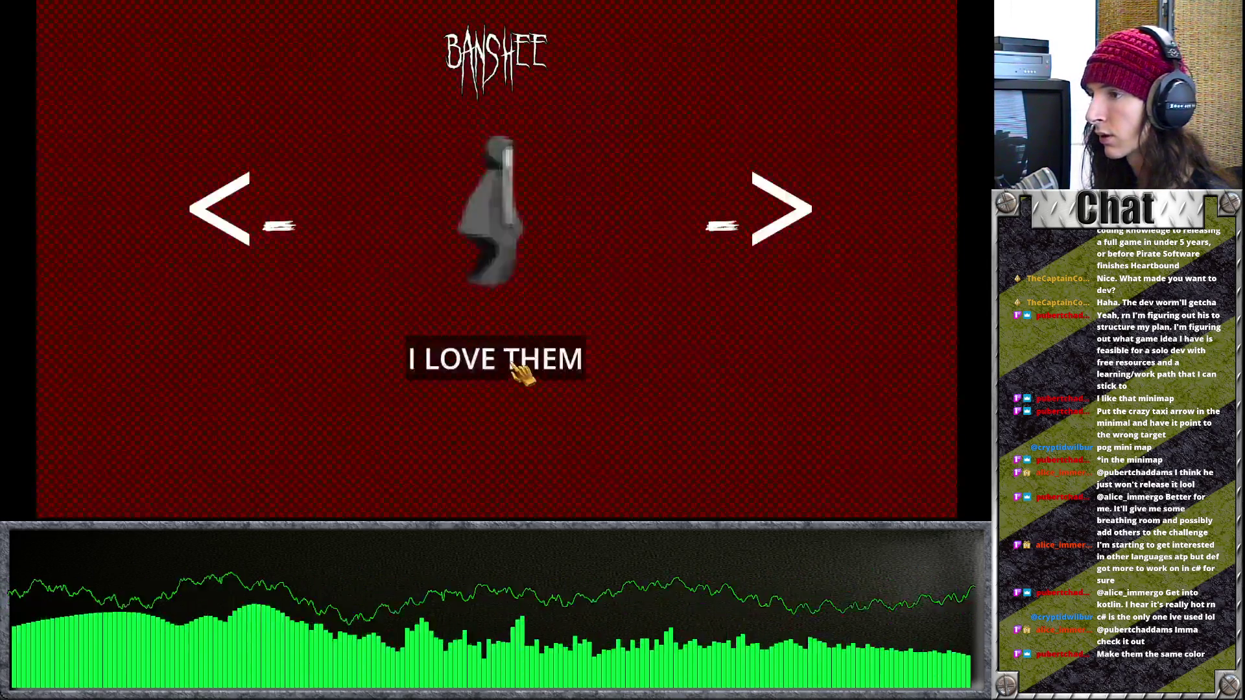
pyautogui.click(516, 363)
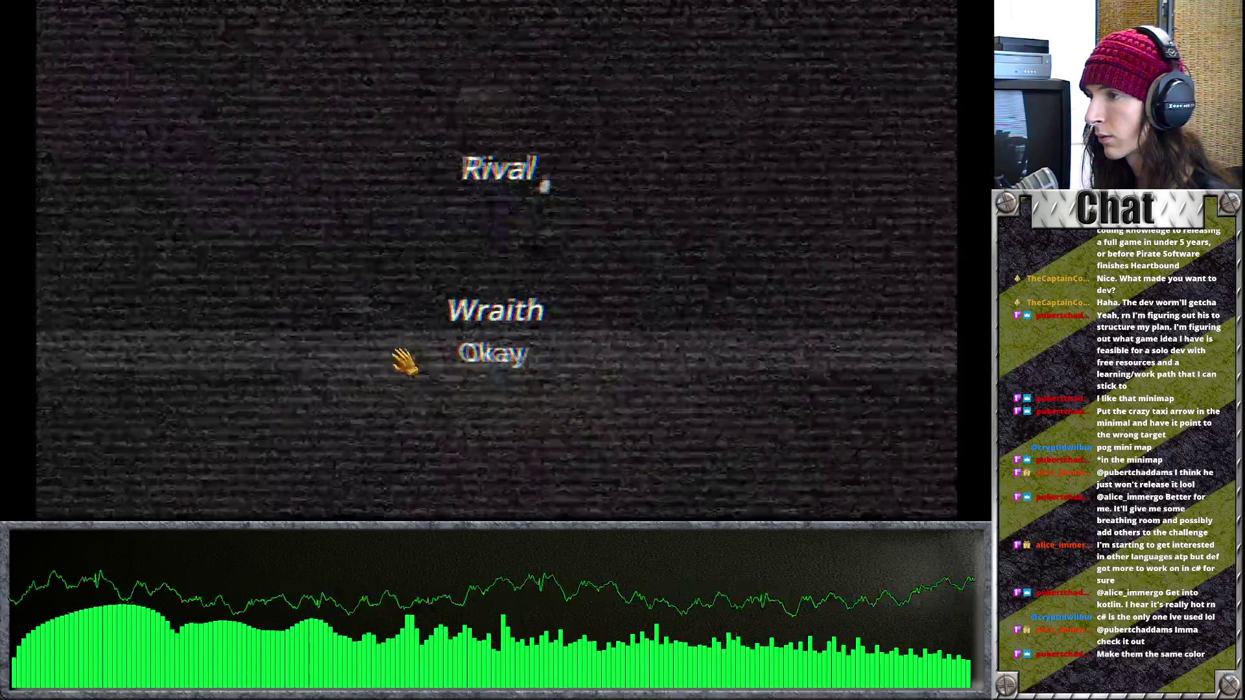
pyautogui.click(493, 354)
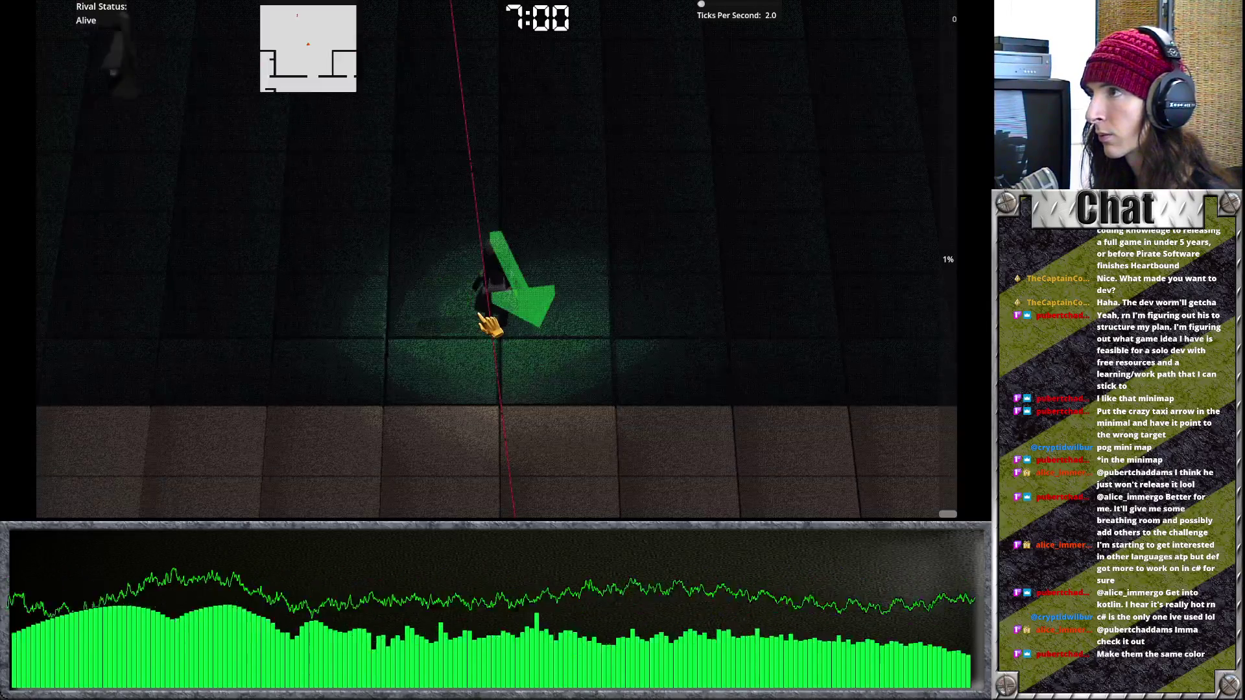
pyautogui.press('w')
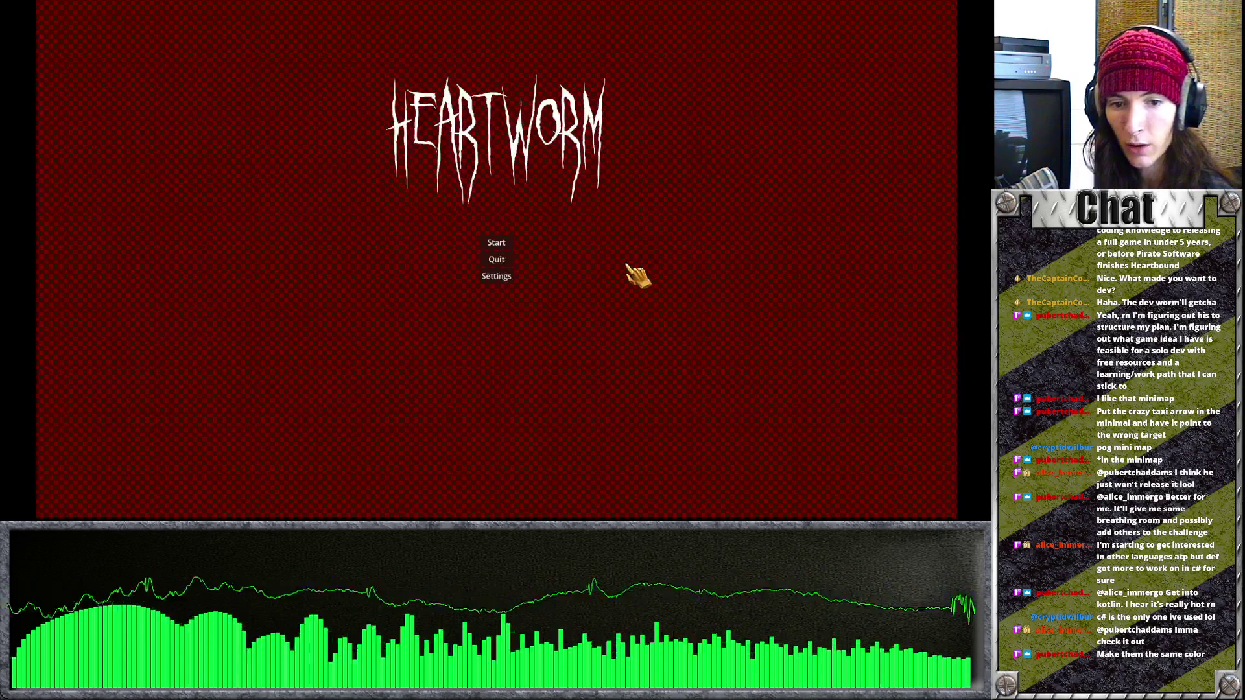
# Step: Restart as the Banshee, go to school, and walk along the corridor through the doorway
pyautogui.click(497, 243)
pyautogui.click(500, 355)
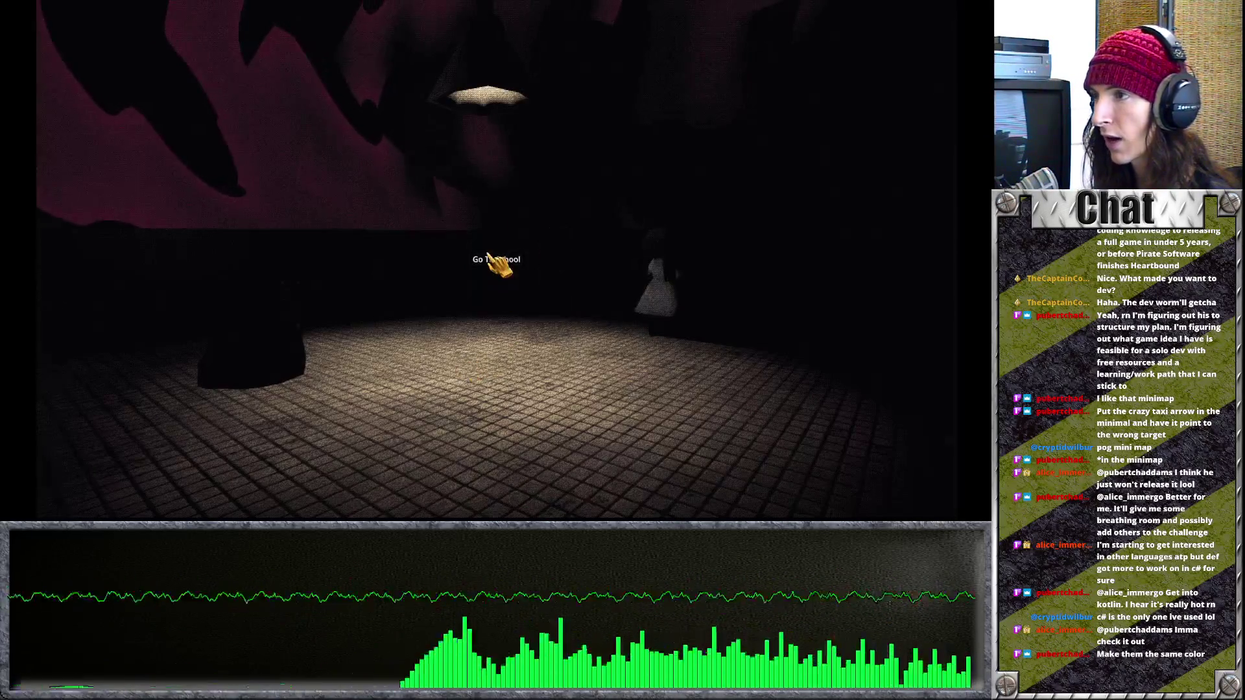
pyautogui.click(486, 258)
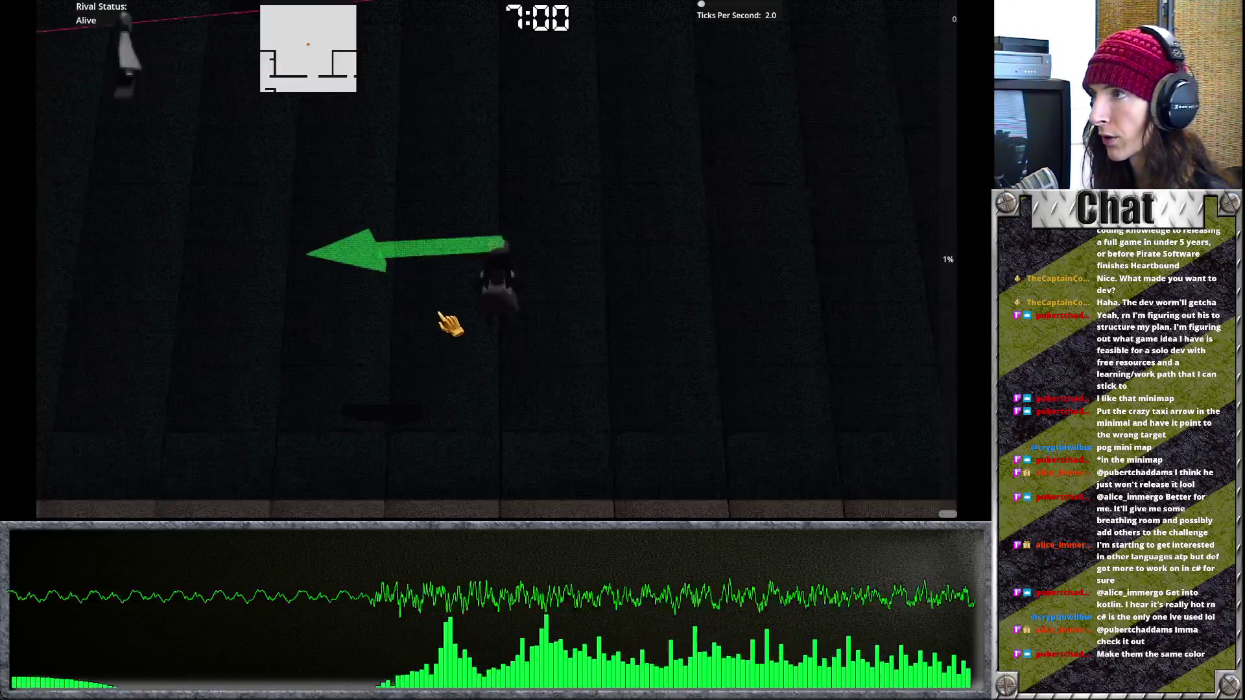
pyautogui.press('a')
pyautogui.press('w')
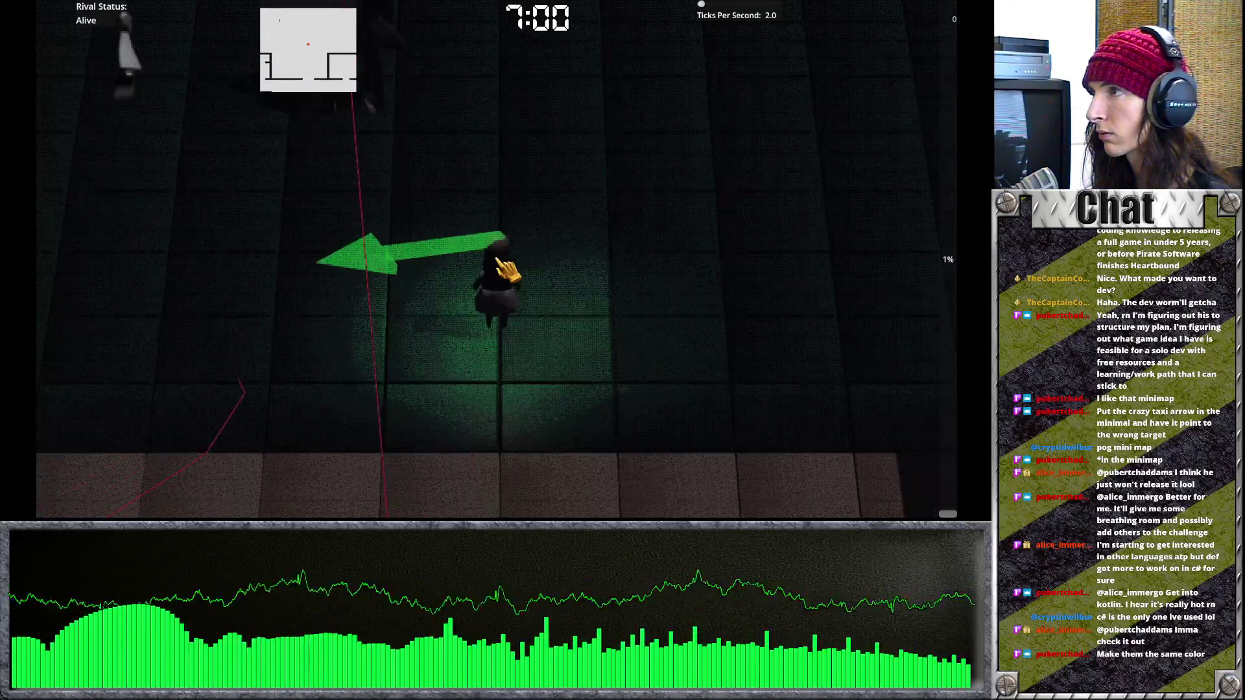
pyautogui.press('s')
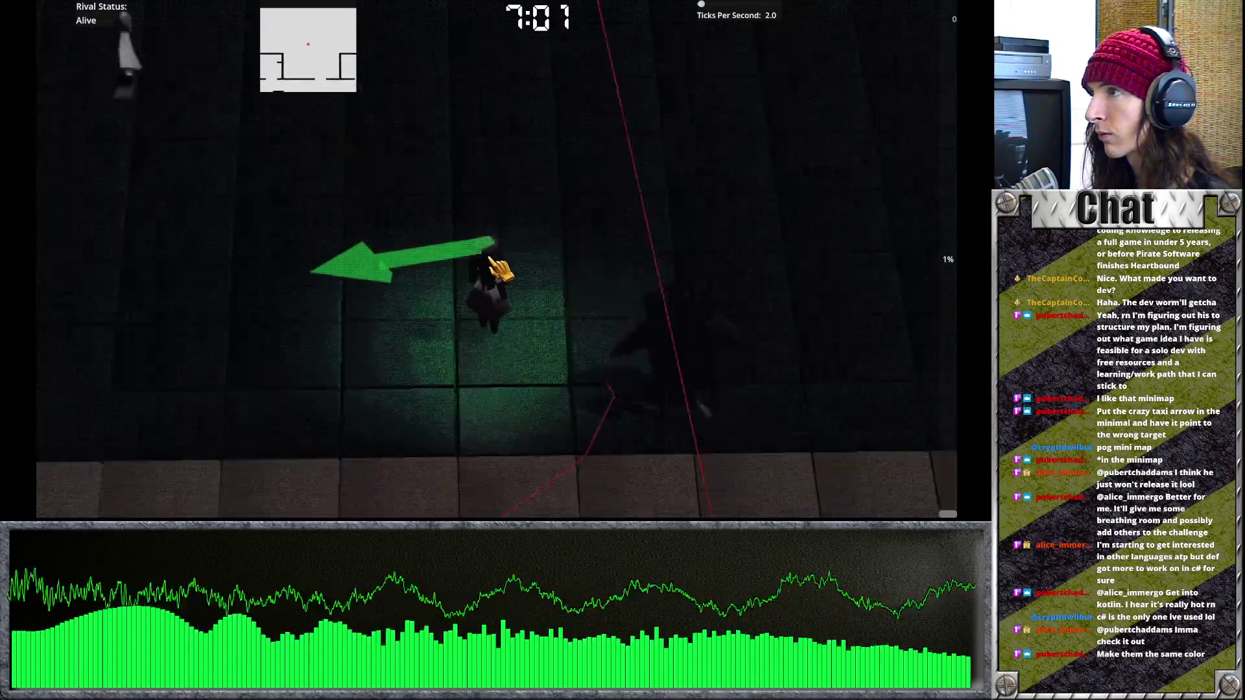
pyautogui.press('s')
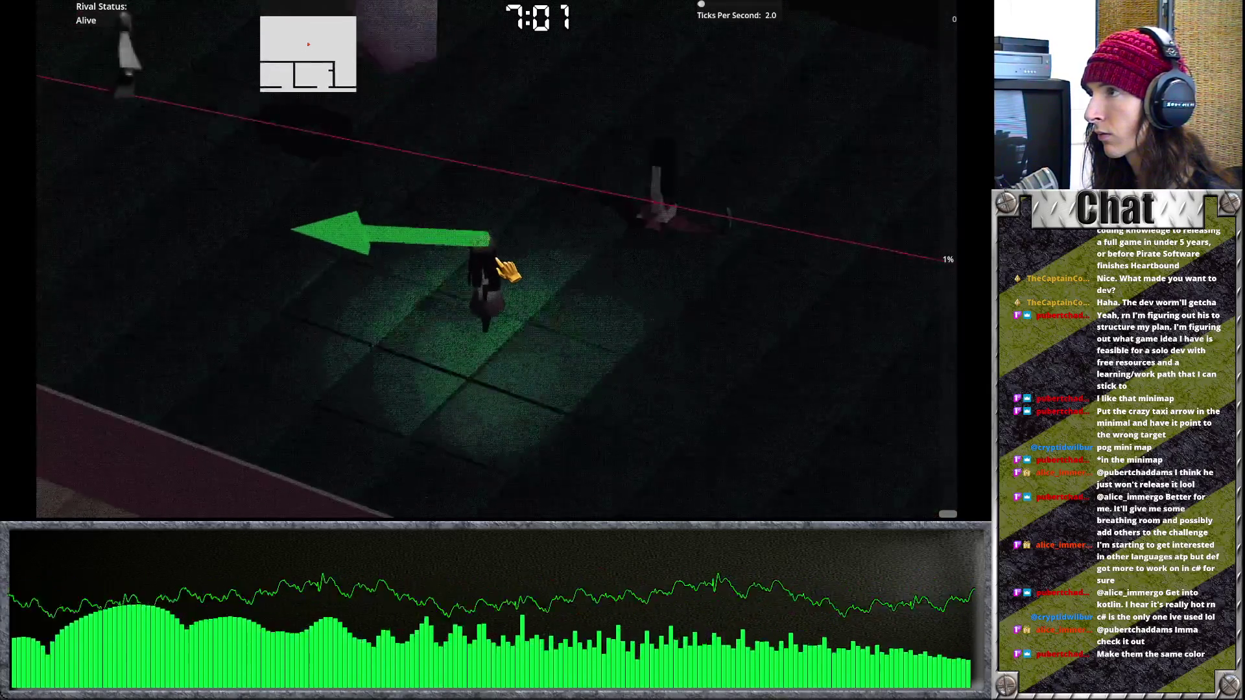
pyautogui.press('w')
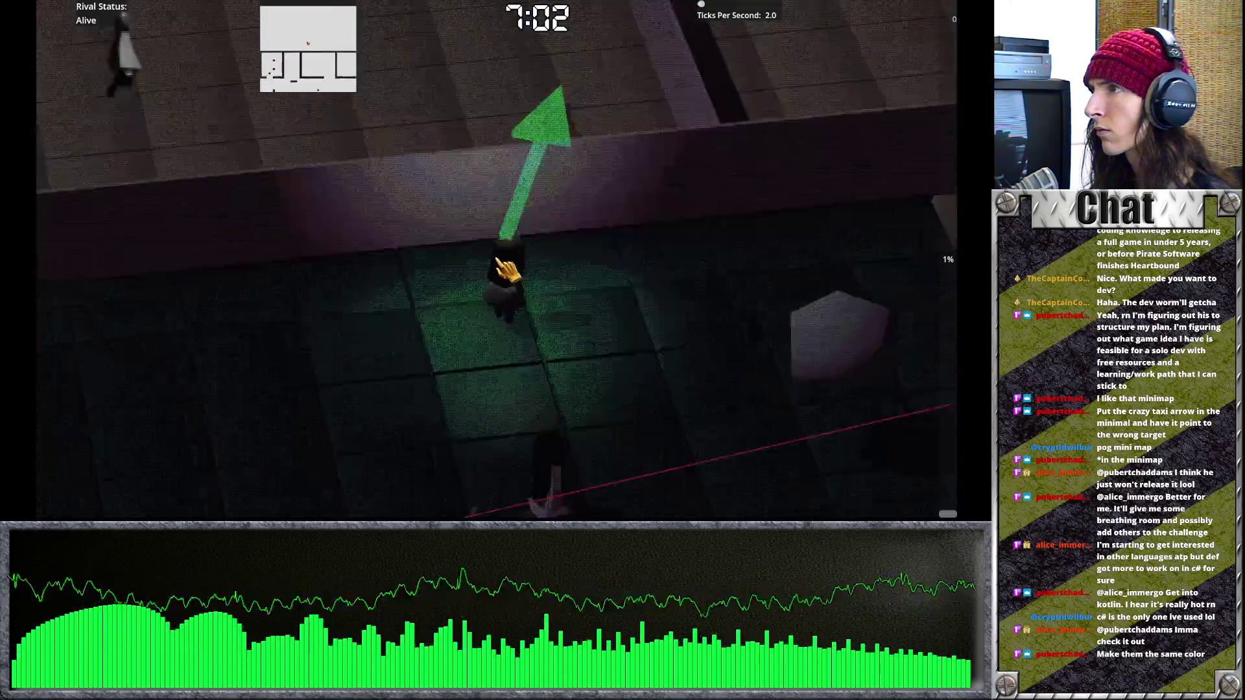
# Step: Show and hide the full map overlay, then pause and leave the run via Menu
pyautogui.press('m')
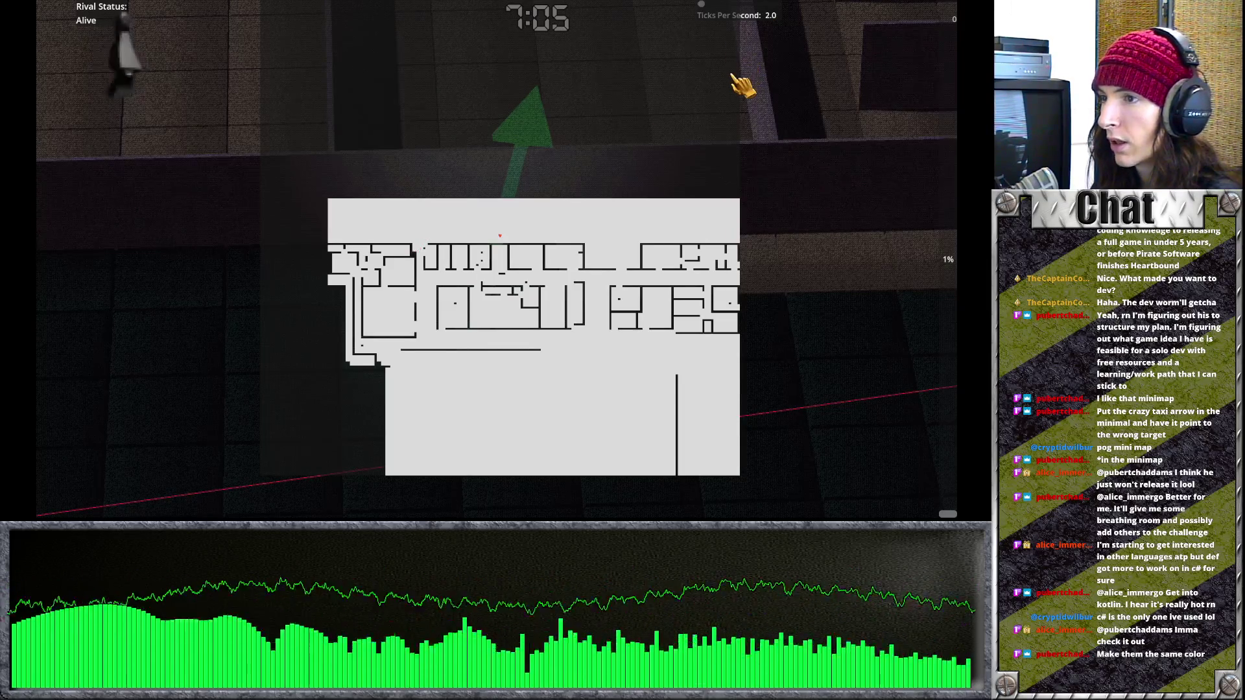
pyautogui.press('m')
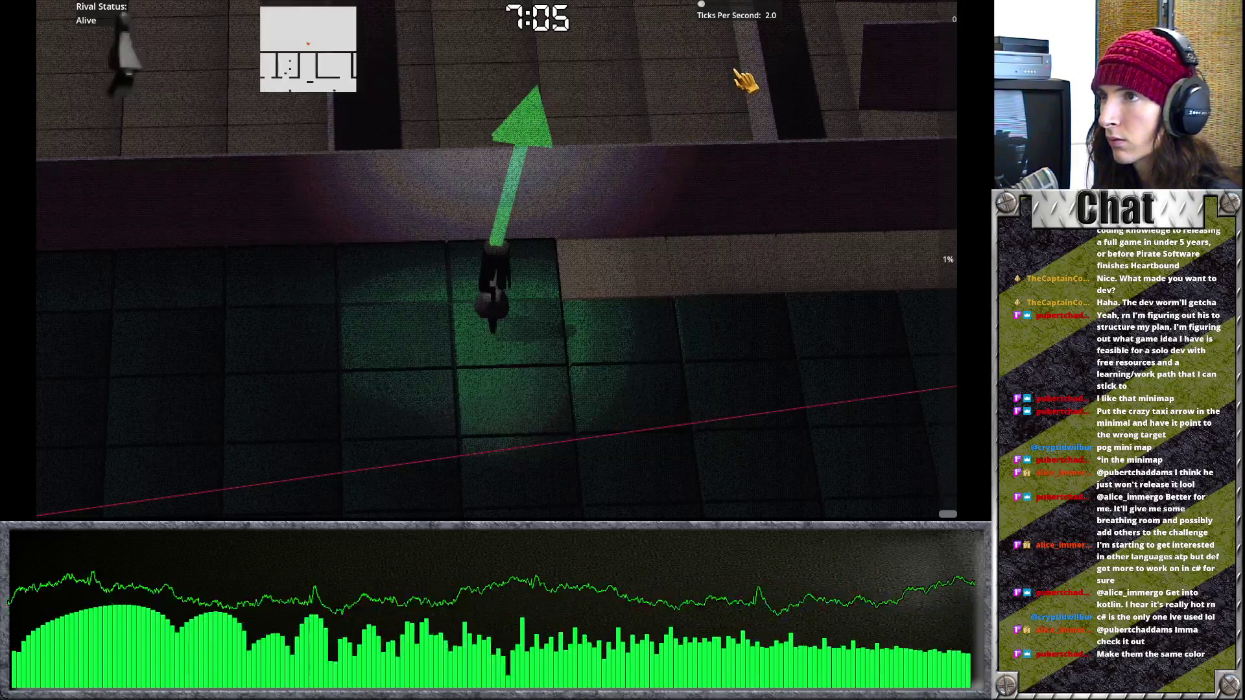
pyautogui.press('Escape')
pyautogui.click(535, 231)
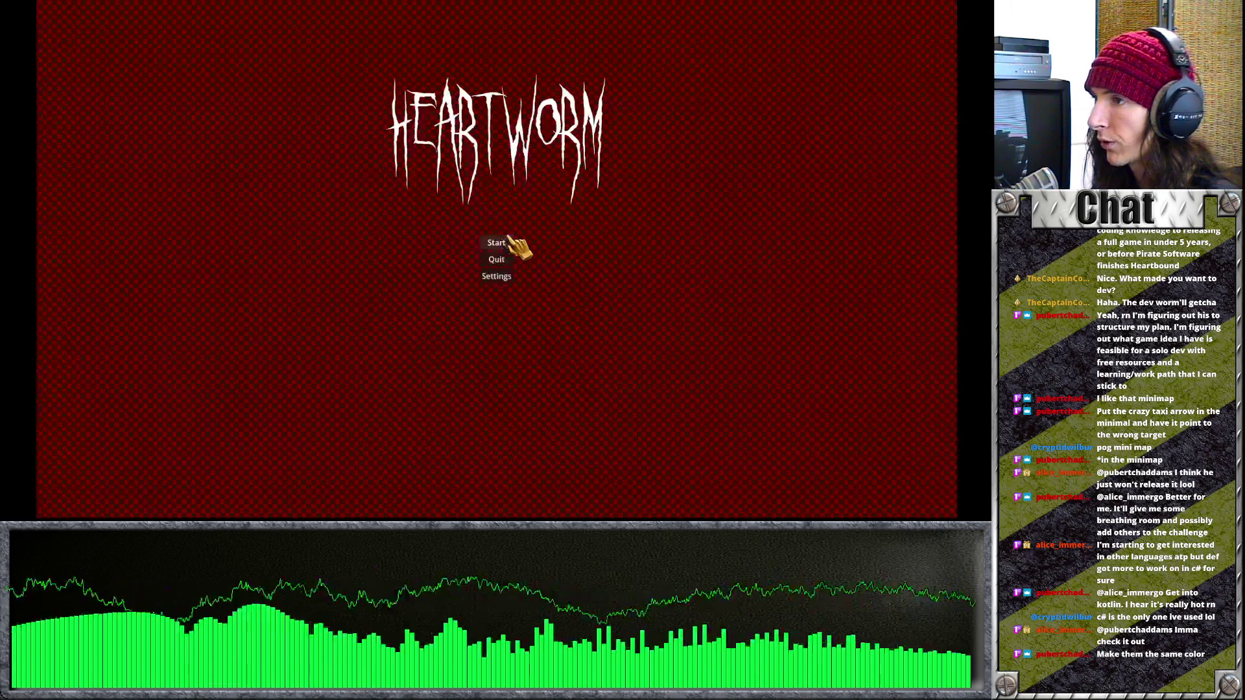
pyautogui.click(506, 243)
pyautogui.click(526, 363)
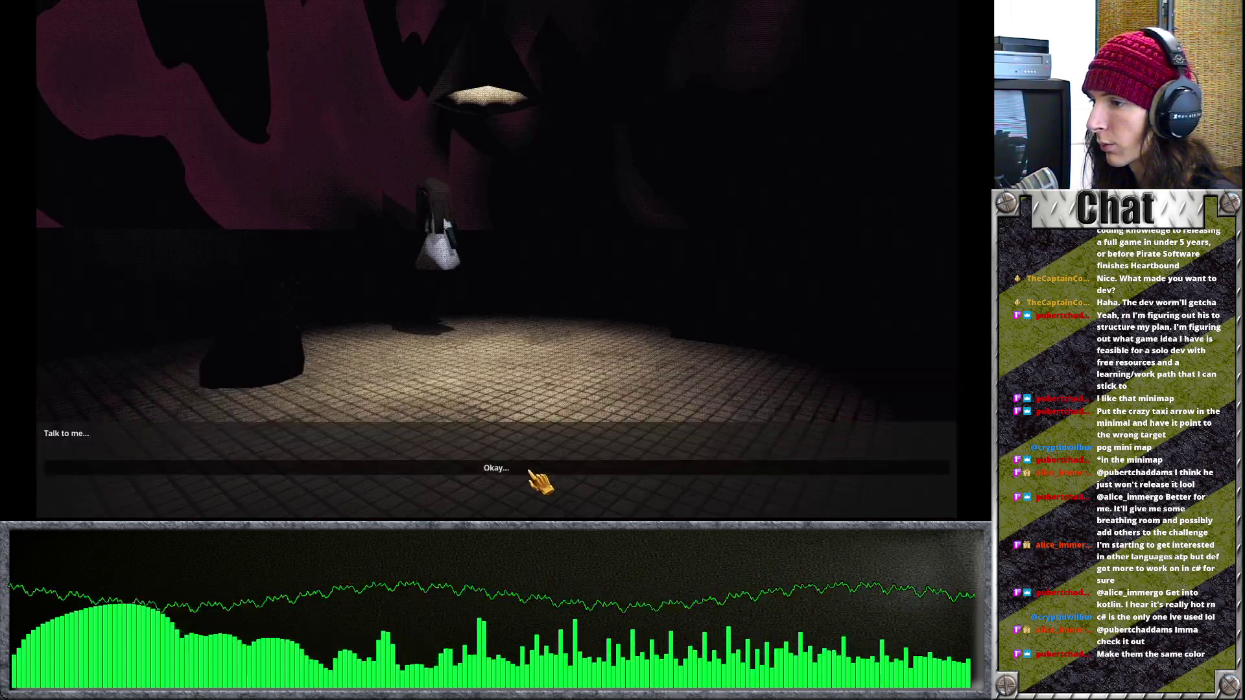
pyautogui.click(447, 350)
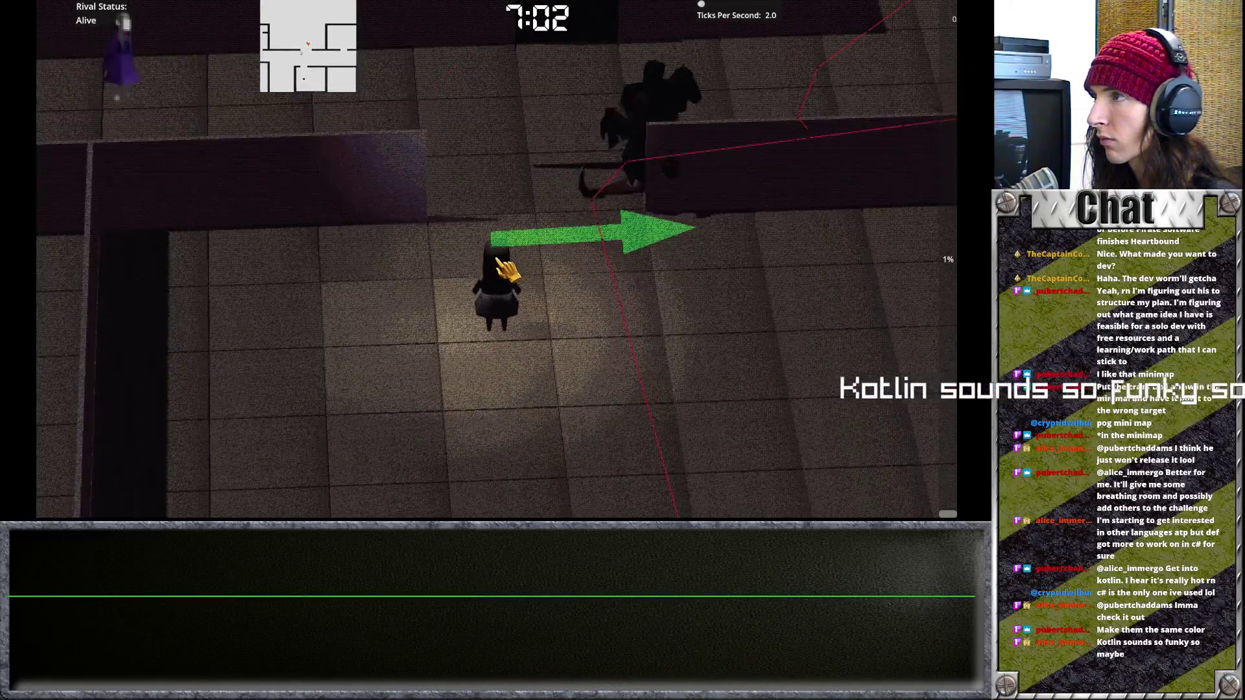
pyautogui.press('Escape')
pyautogui.click(526, 259)
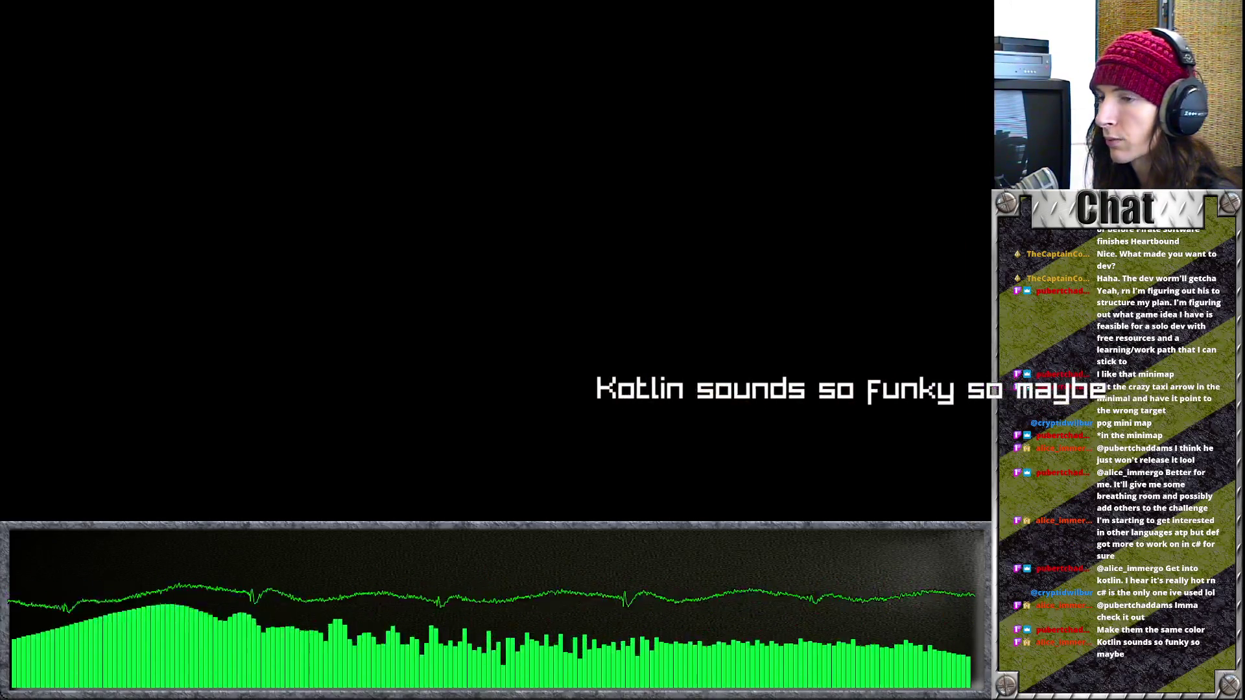
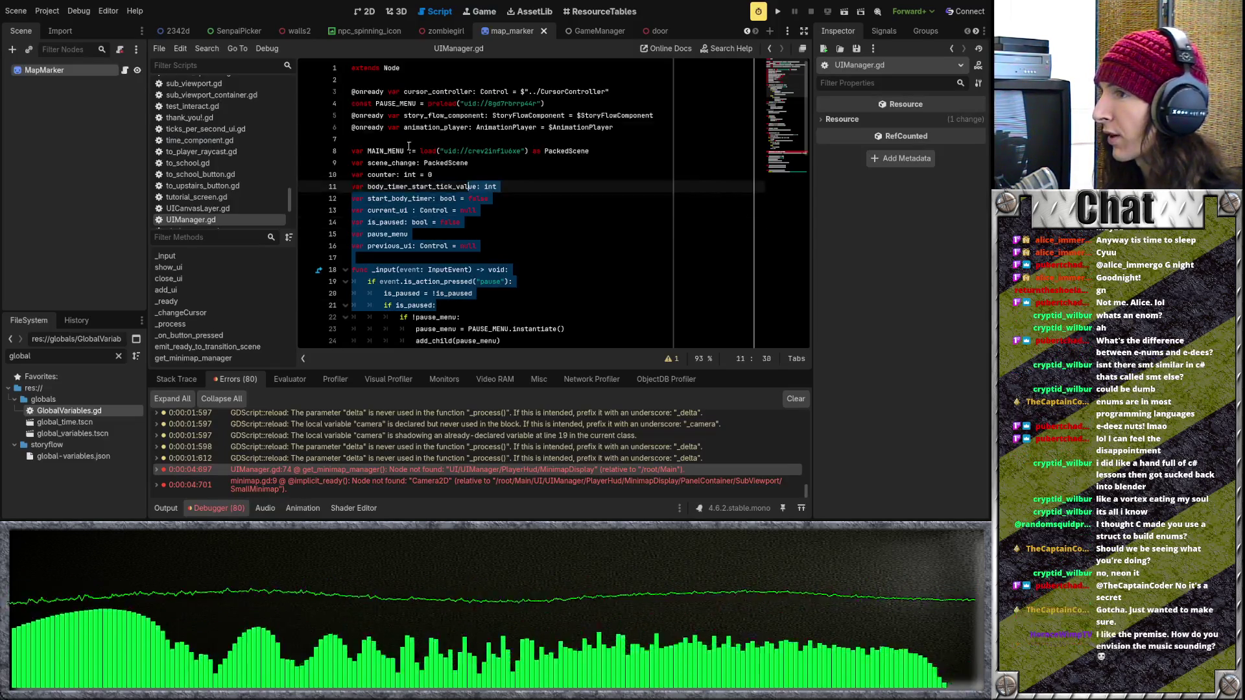
# Step: Review the start_body_timer declaration and the MAIN_MENU scene uid string in UIManager.gd
pyautogui.click(486, 187)
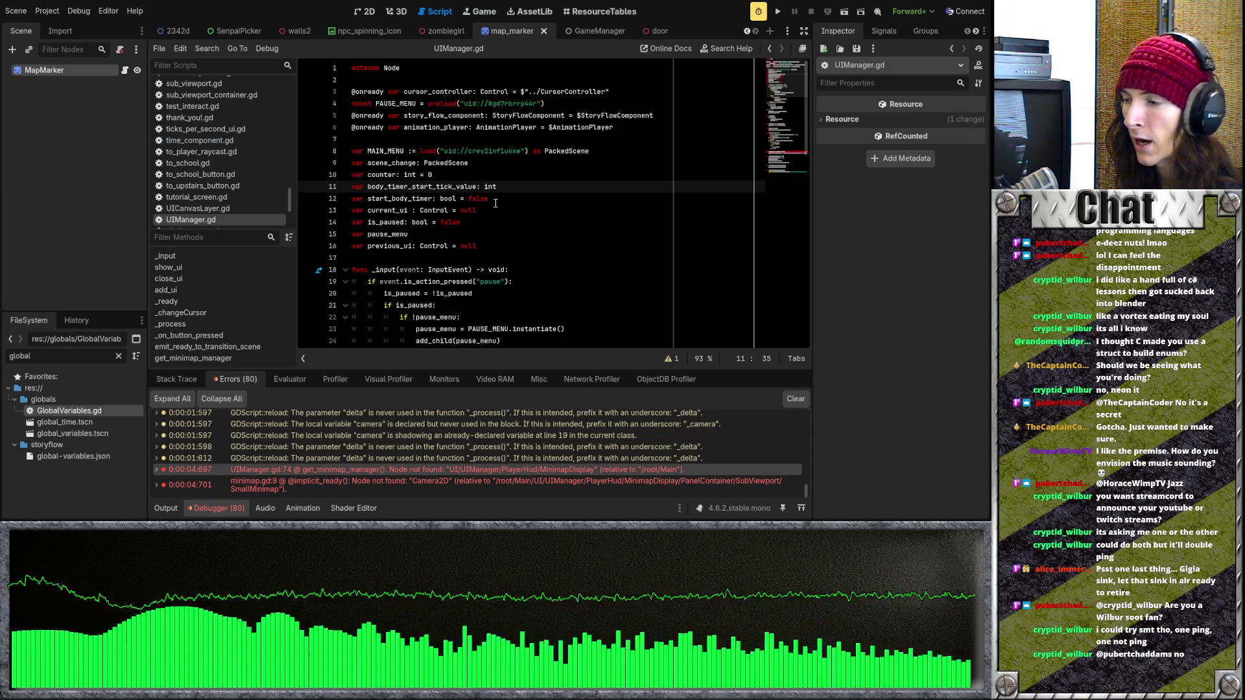
pyautogui.click(496, 203)
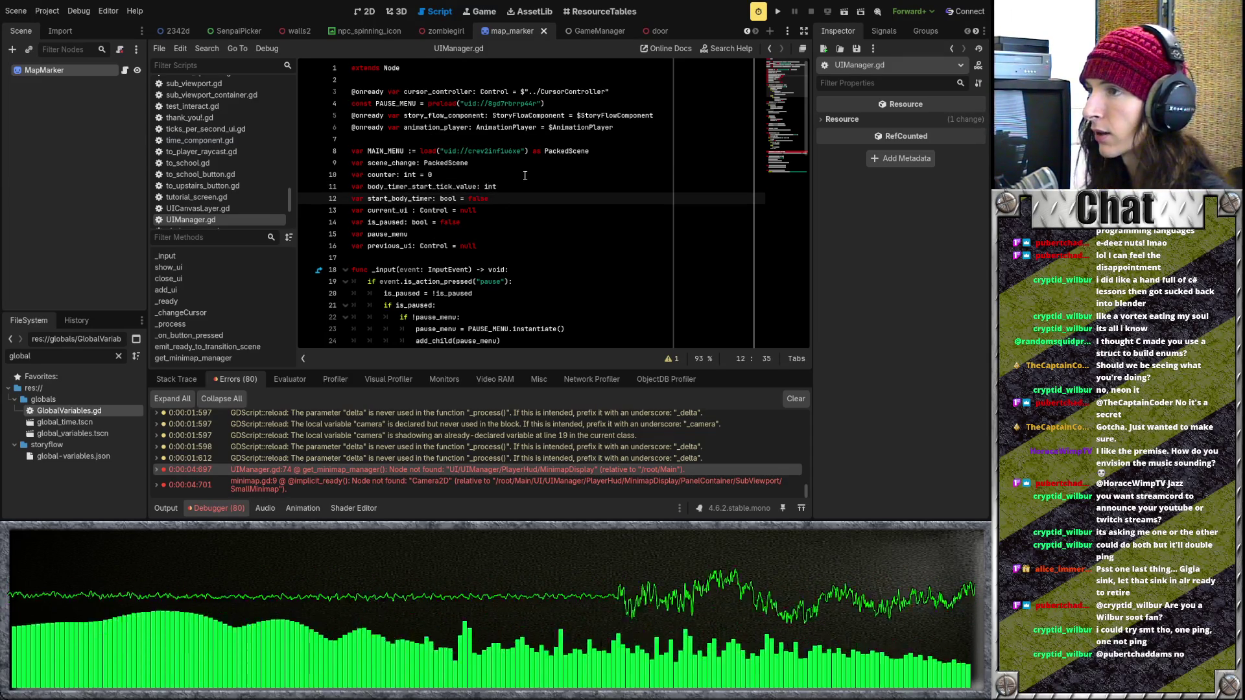
pyautogui.doubleClick(512, 151)
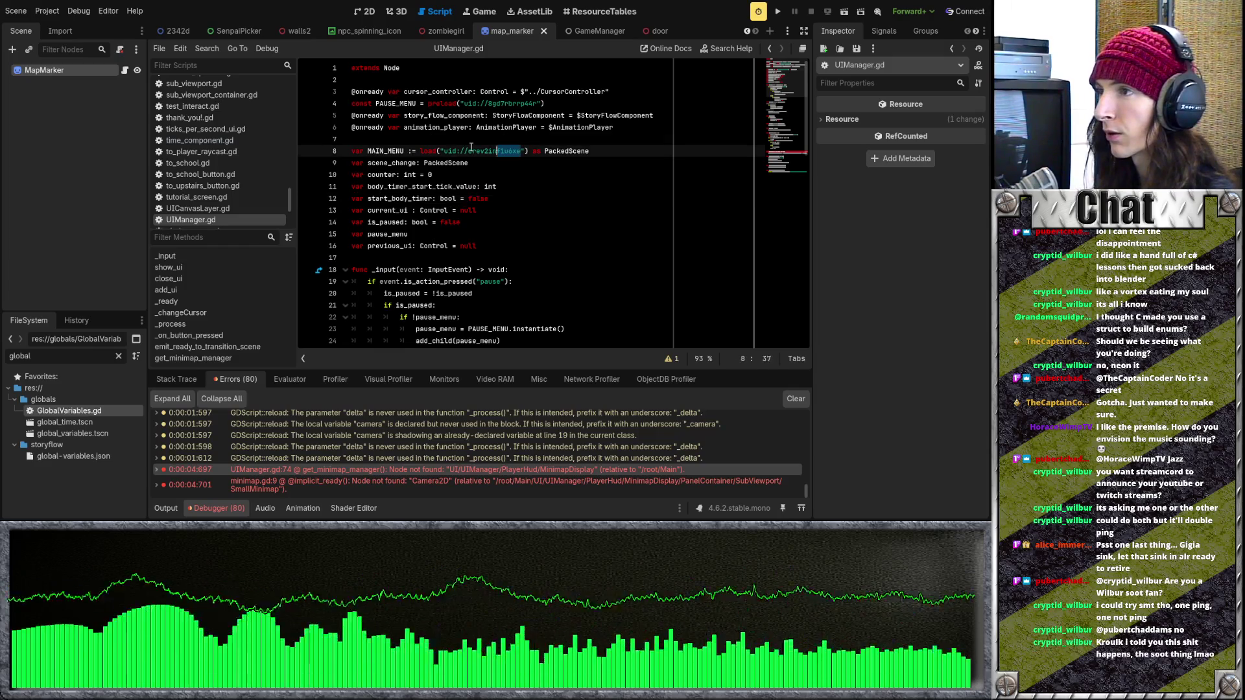
pyautogui.click(506, 161)
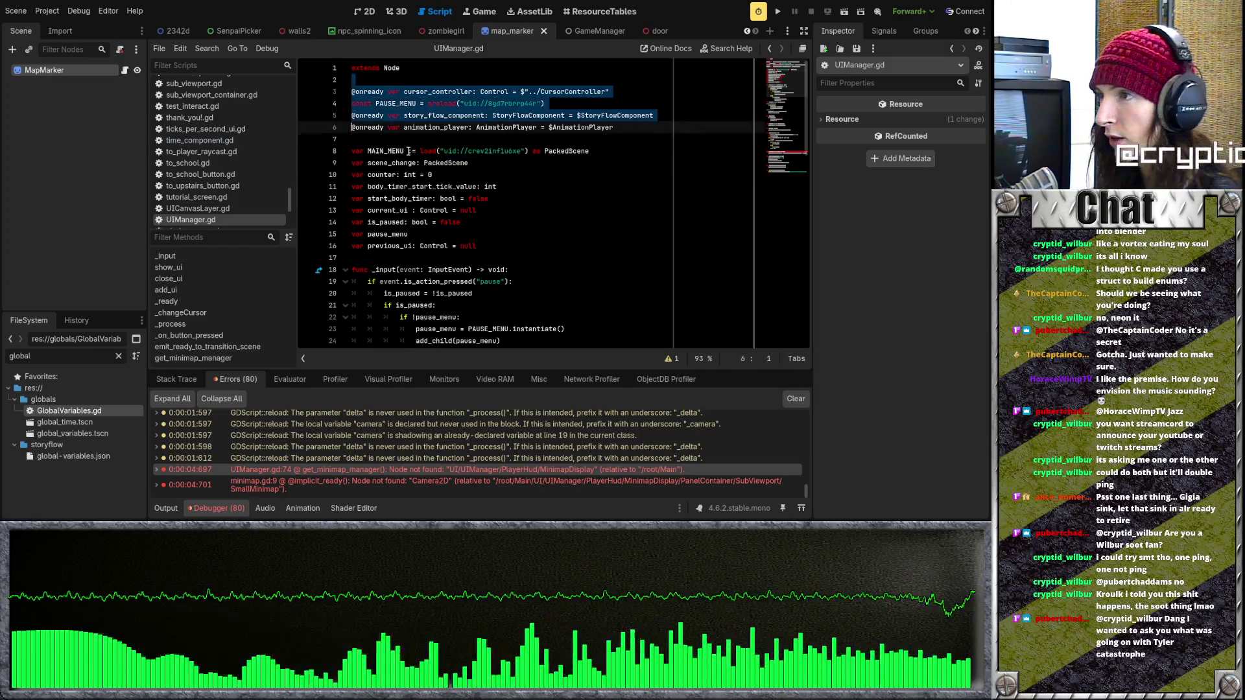
# Step: Move down past the is_paused toggle to the cursor_controller position line in _process
pyautogui.click(583, 293)
pyautogui.scroll(-15, 625, 264)
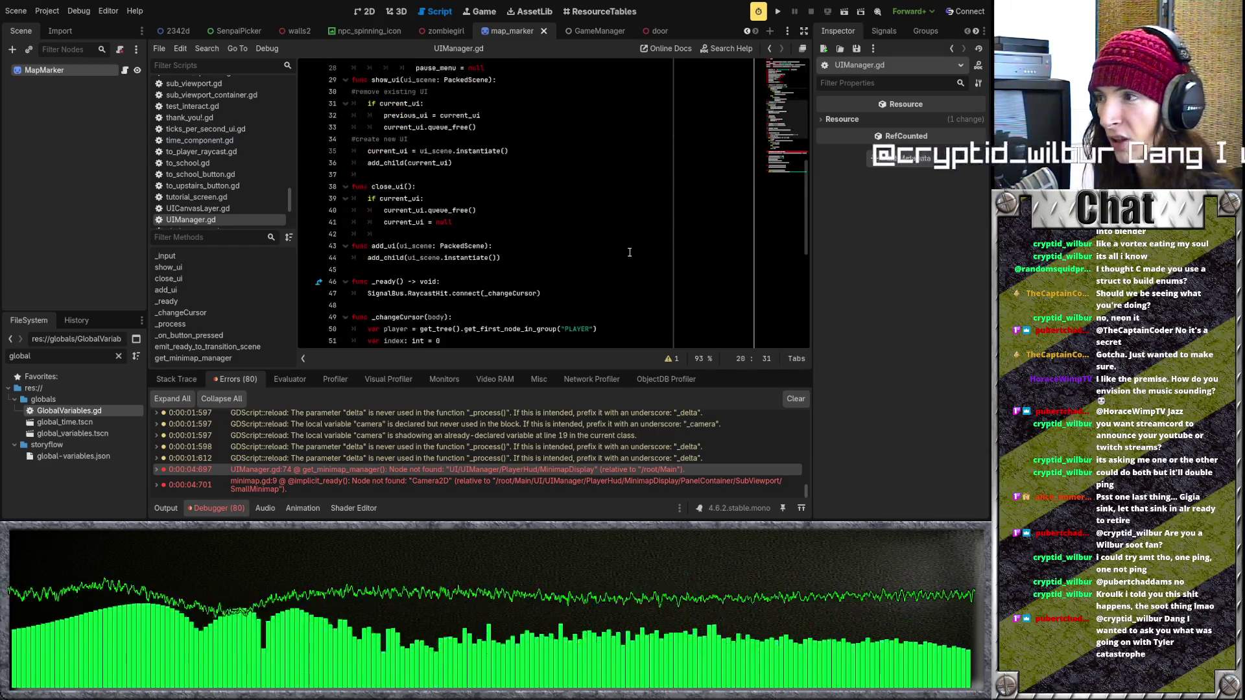
pyautogui.scroll(2, 635, 222)
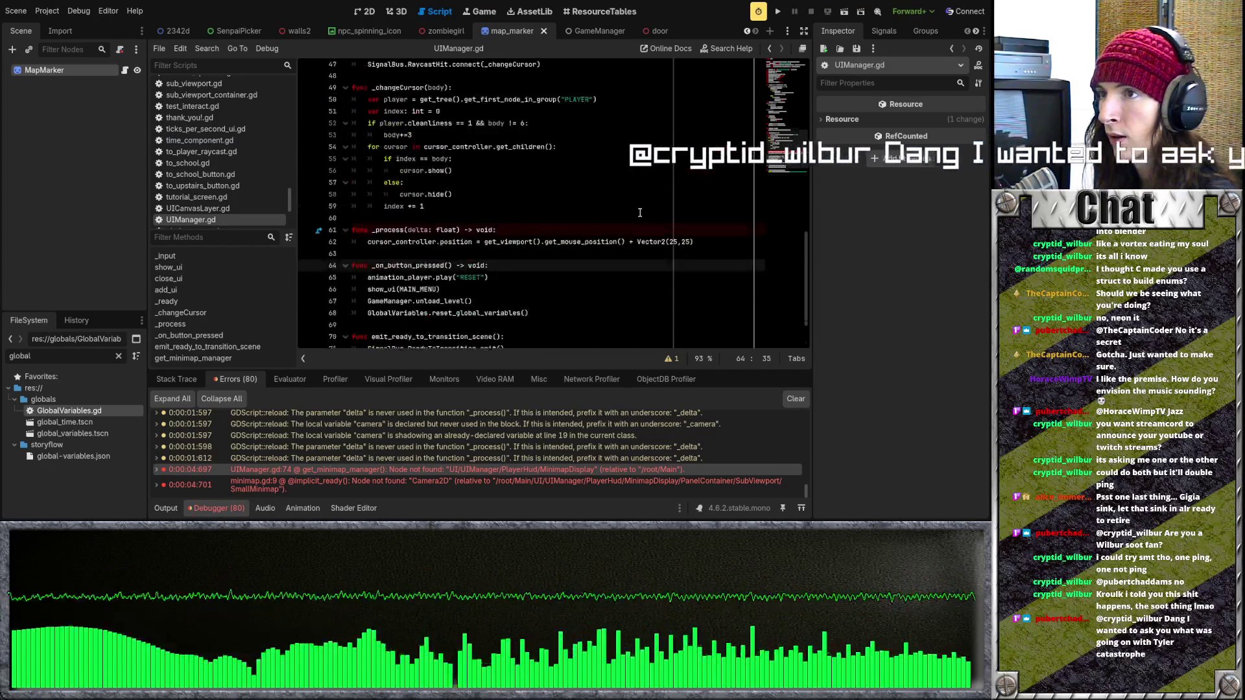
pyautogui.moveTo(496, 246); pyautogui.dragTo(407, 246)
pyautogui.click(444, 257)
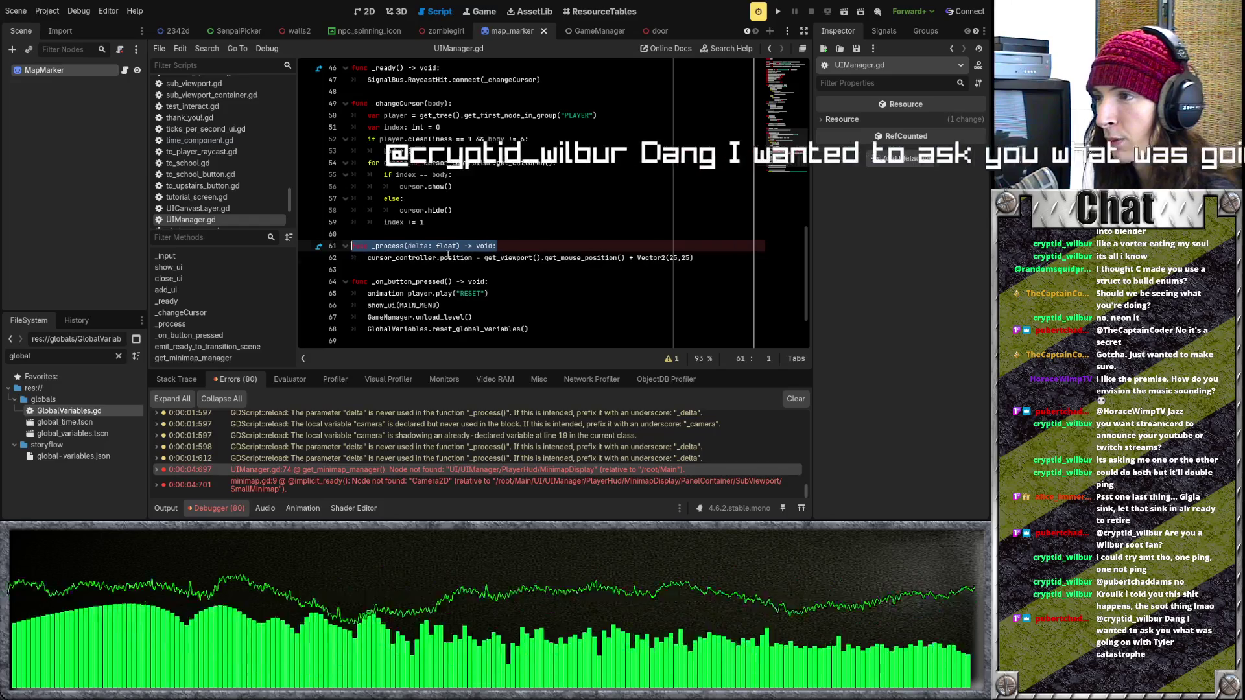